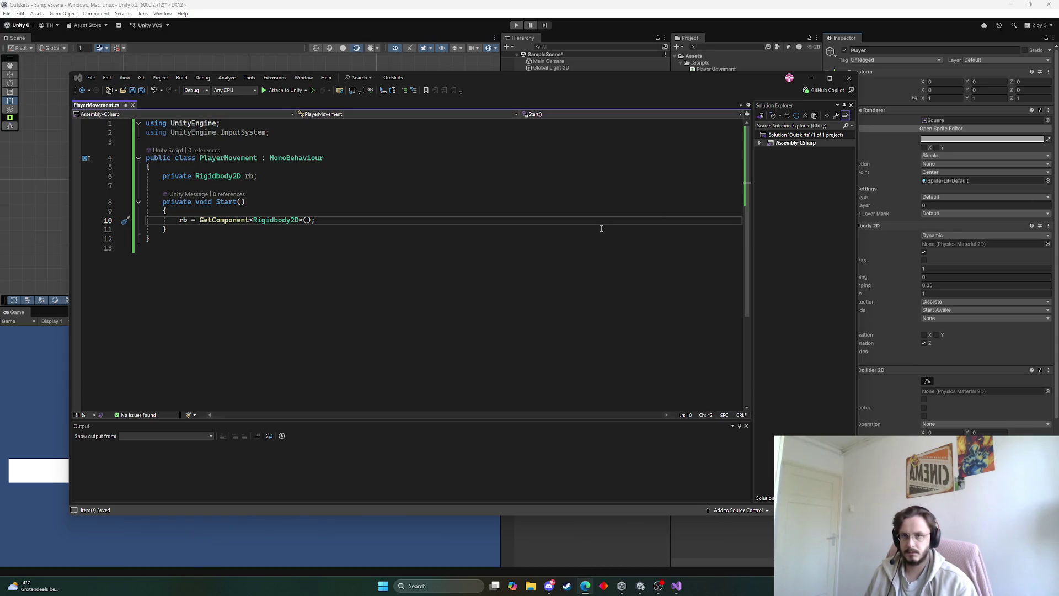
Step: After Start(), add the suggested public OnMove method that sets rigidbody velocity from movement input
click(182, 231)
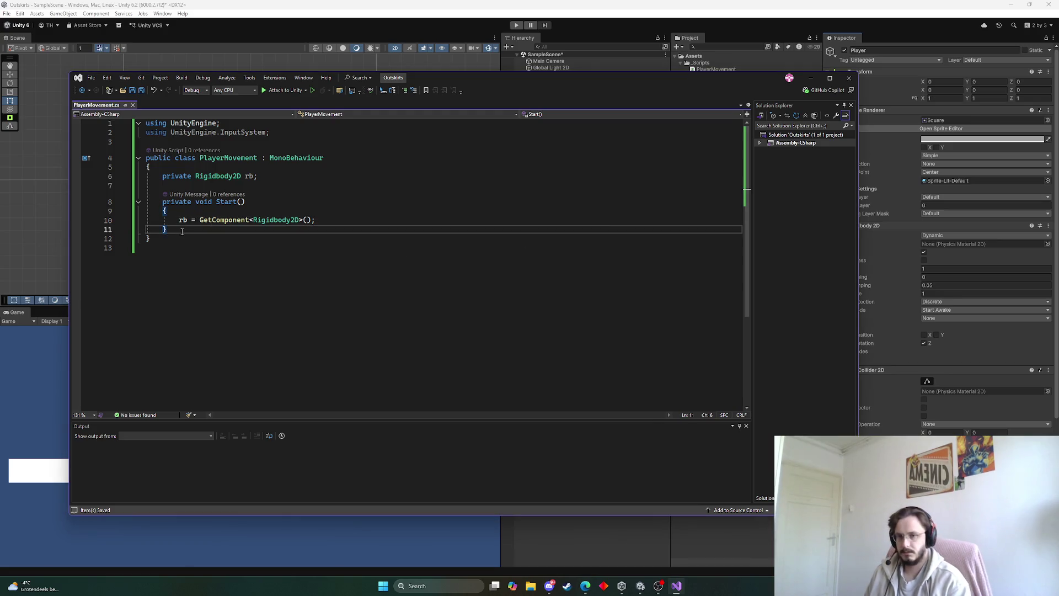
key(Return)
key(Return)
text(public)
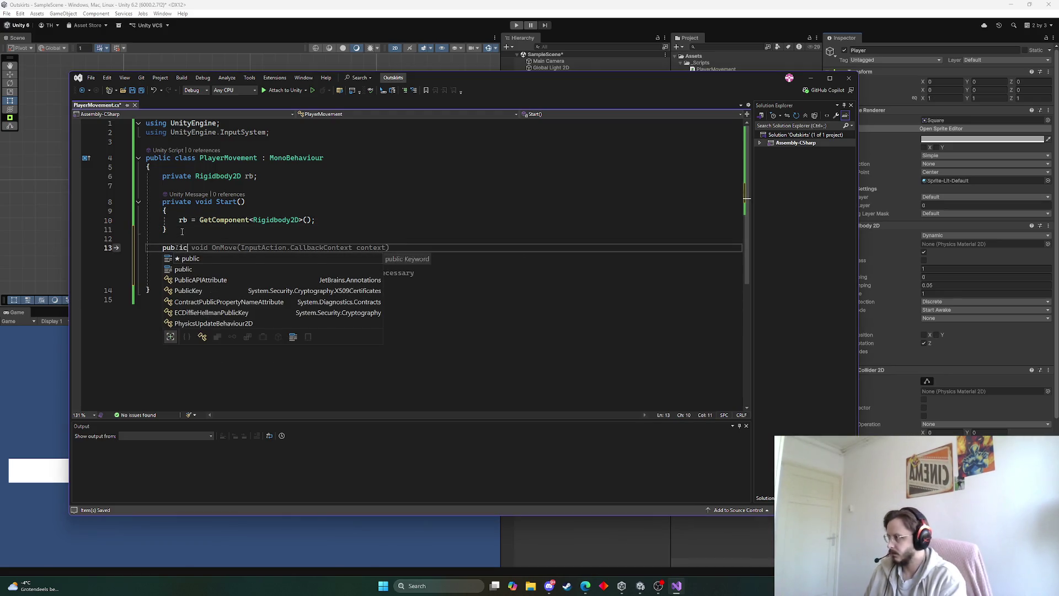
key(Tab)
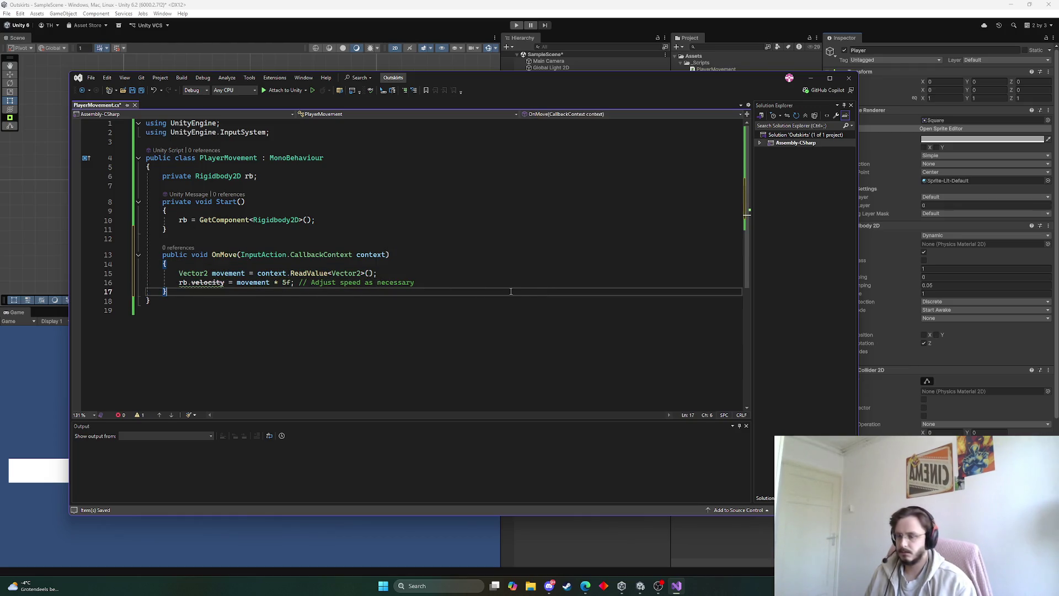
mouse_move(448, 289)
mouse_down()
mouse_move(165, 273)
mouse_move(78, 282)
mouse_up()
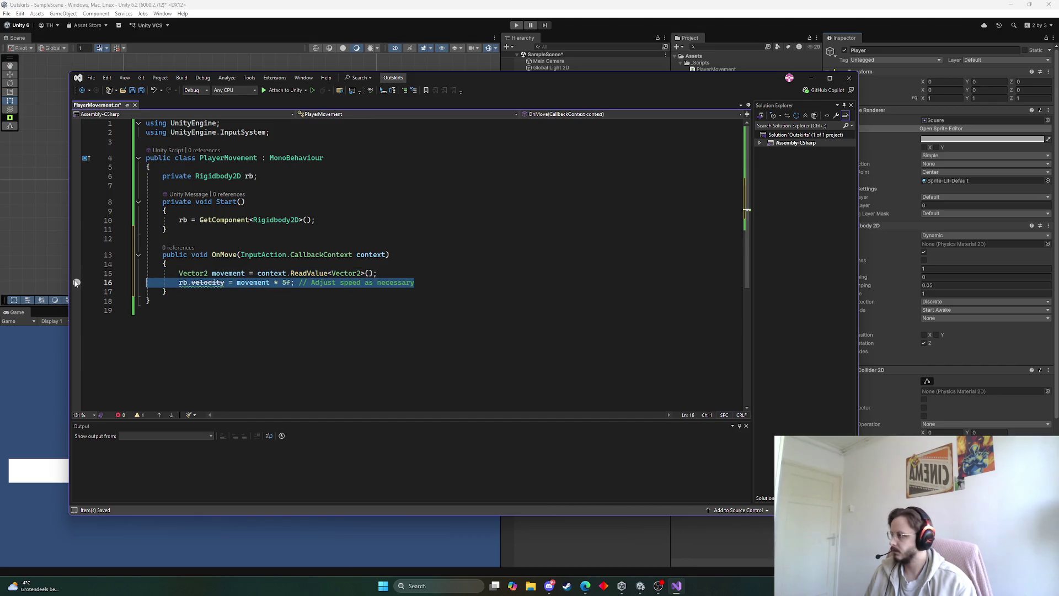
key(Left)
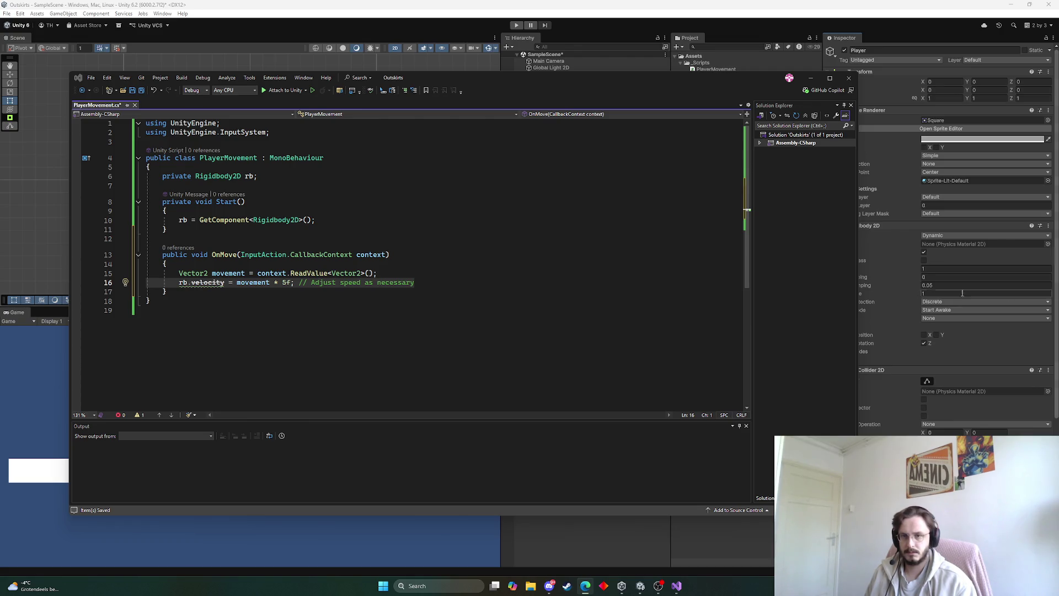
Step: Make Debug.Log("input detected"); the first line of OnMove
double_click(209, 283)
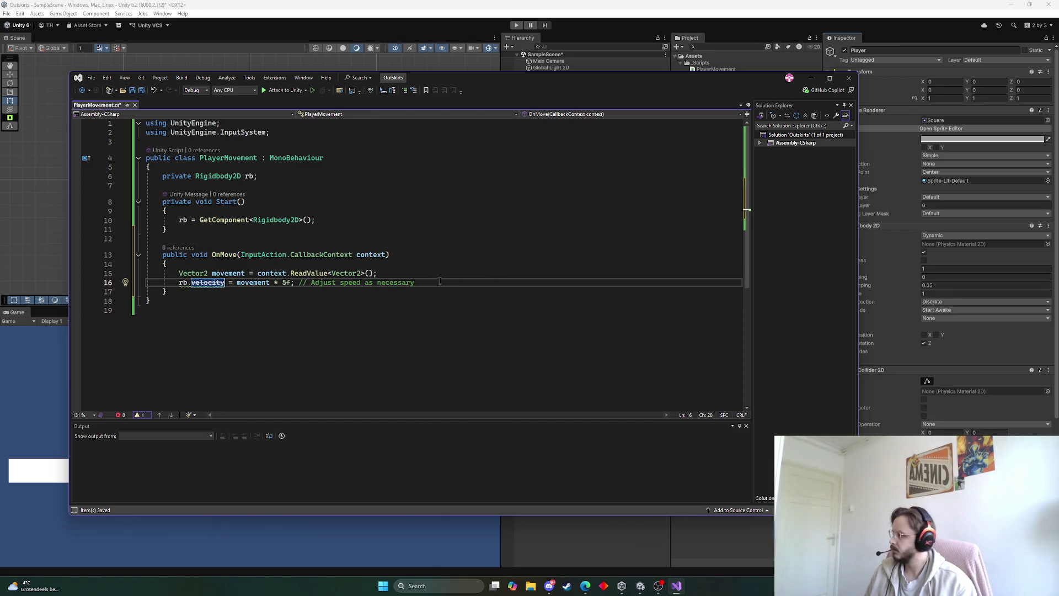
mouse_move(440, 283)
mouse_down()
mouse_move(166, 265)
mouse_move(179, 273)
mouse_up()
click(188, 263)
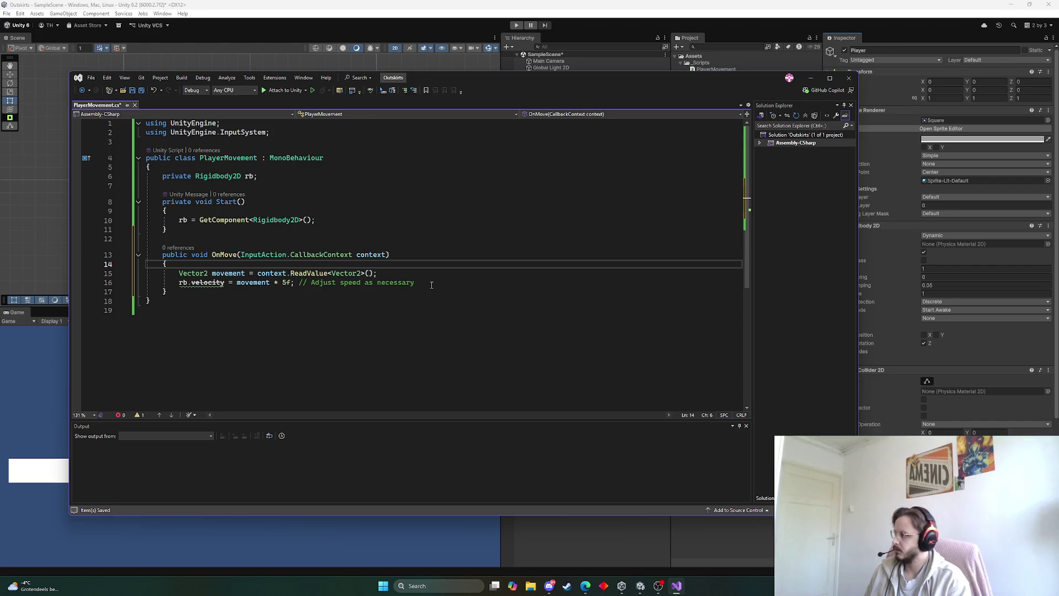
key(Return)
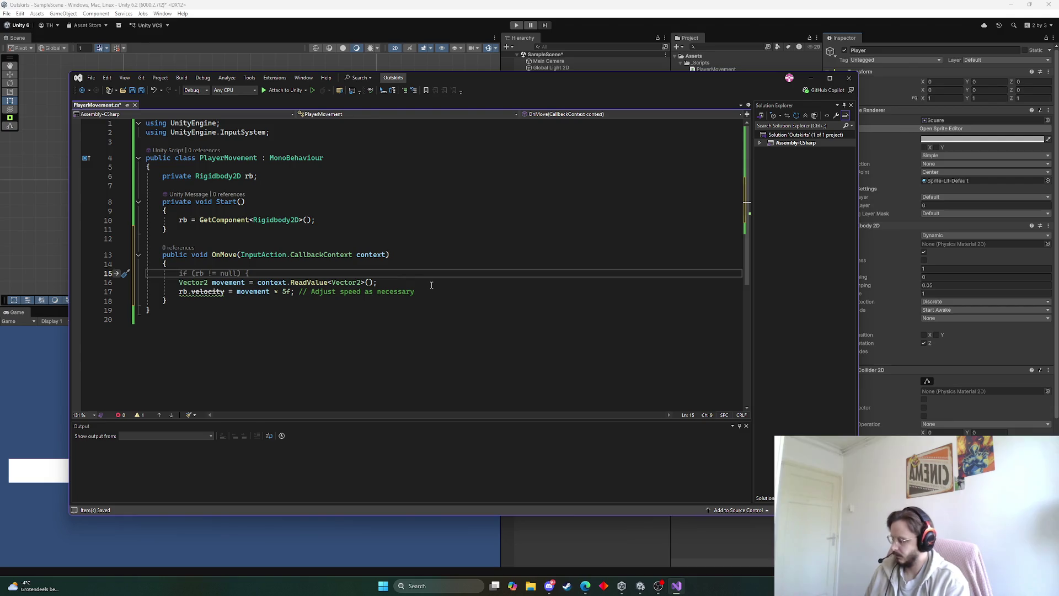
text(Debug.Log()
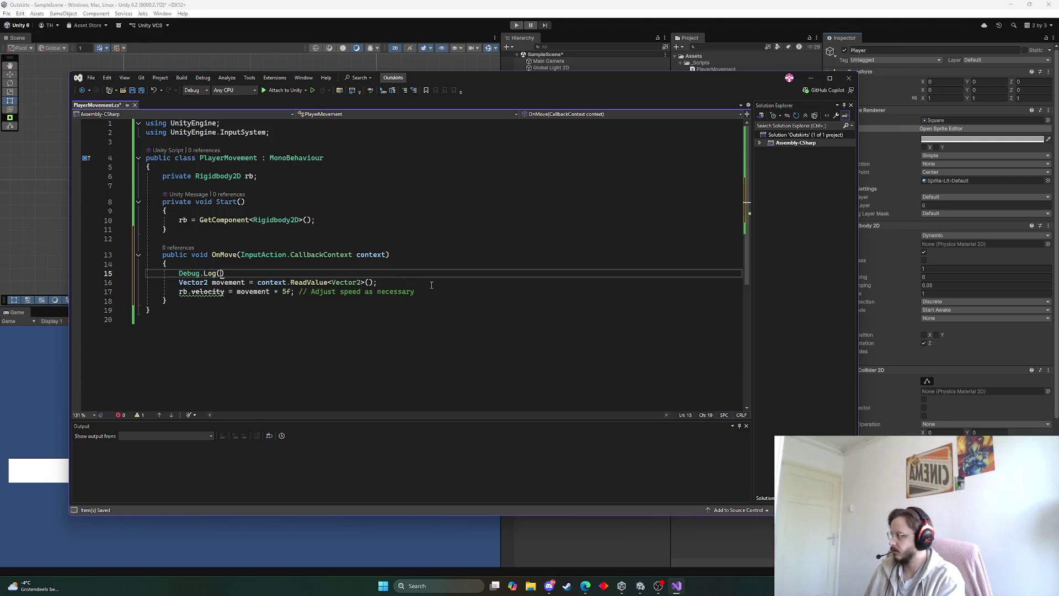
text();)
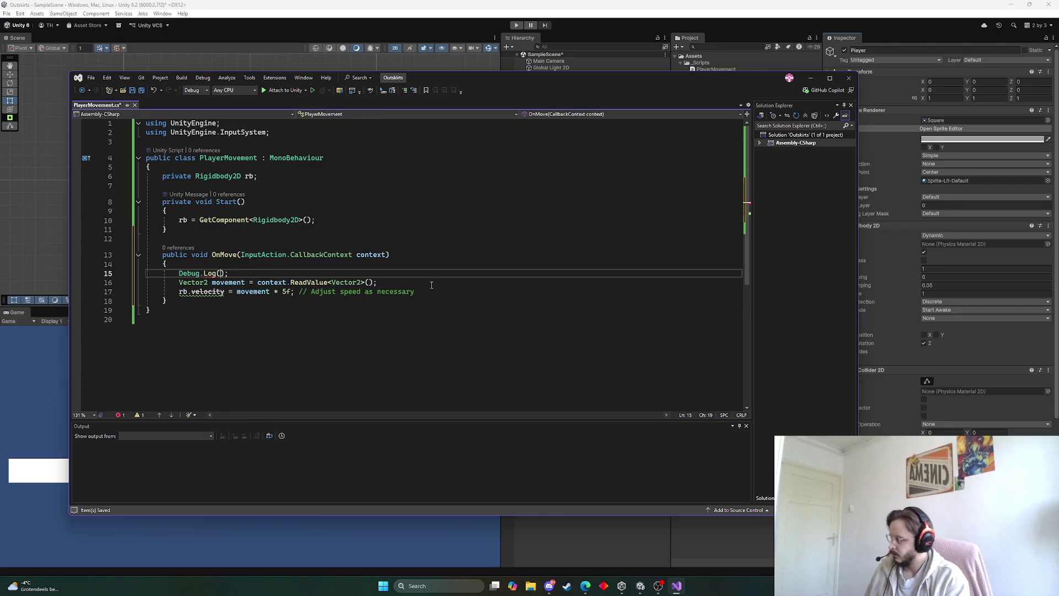
text("inup)
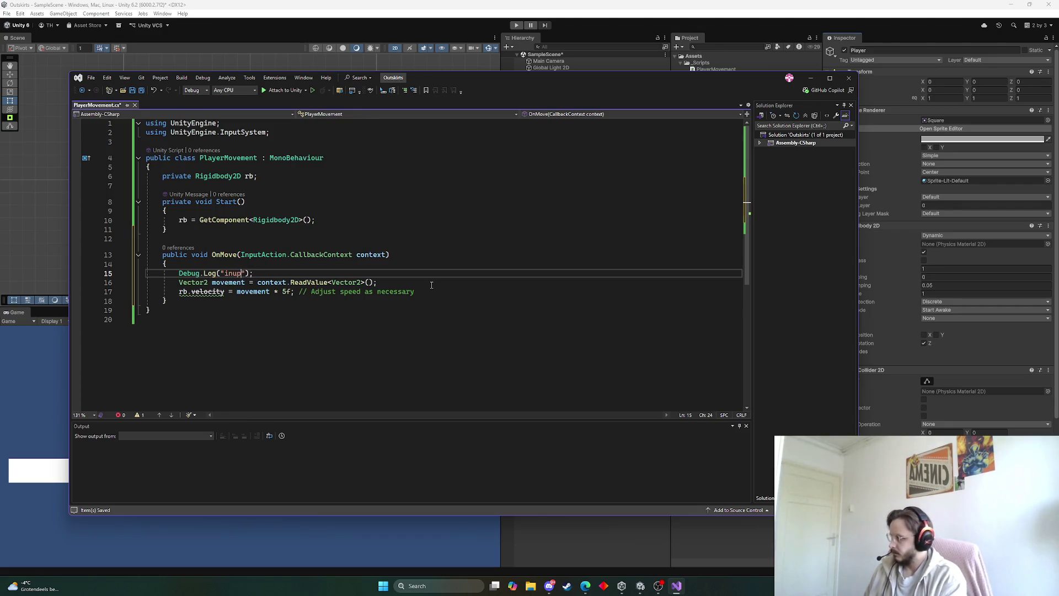
key(BackSpace)
key(BackSpace)
text(put d)
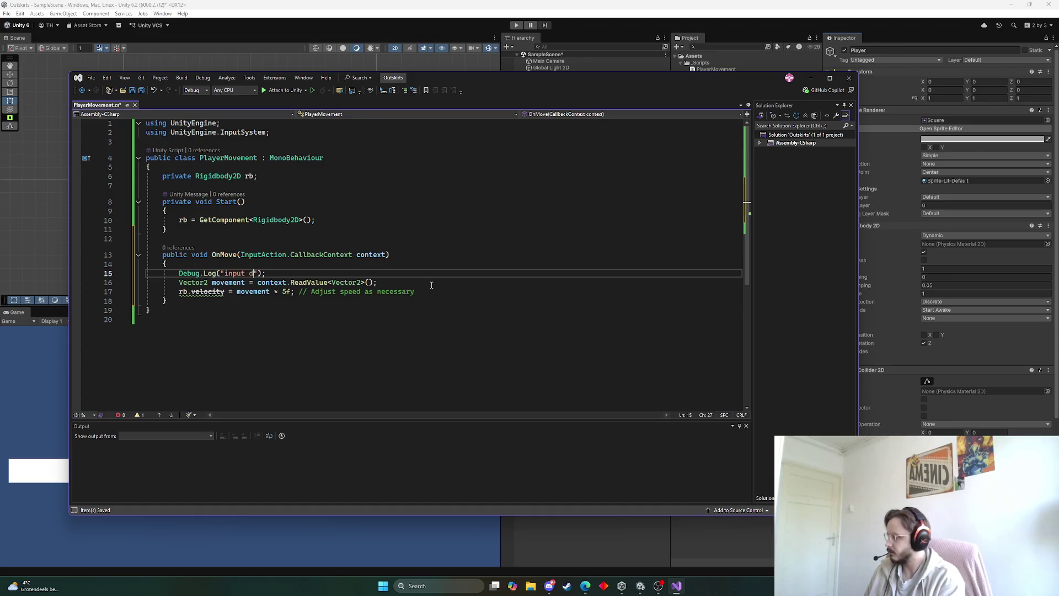
text(etected)
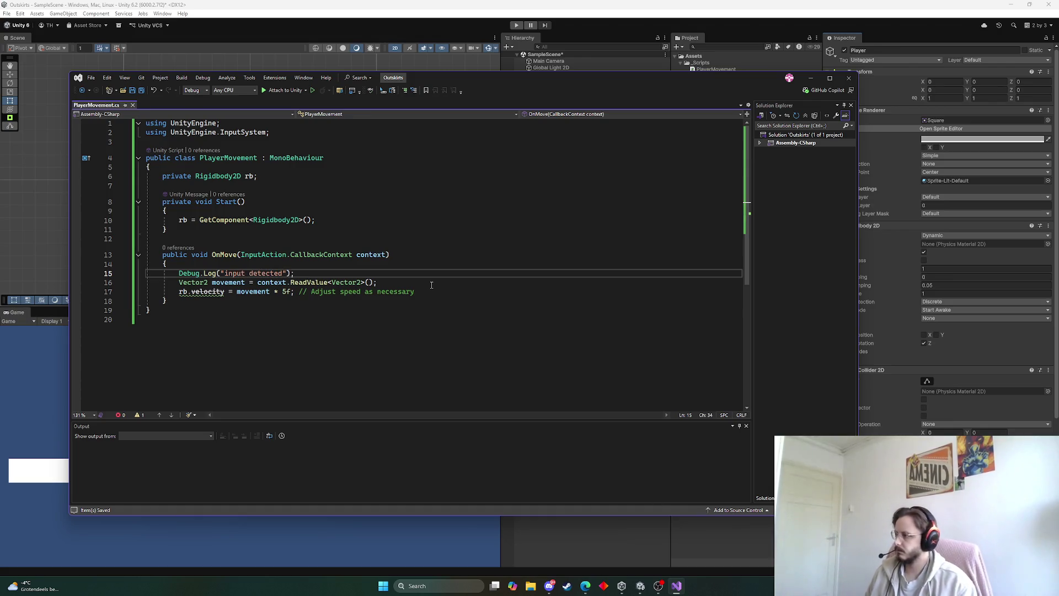
click(514, 30)
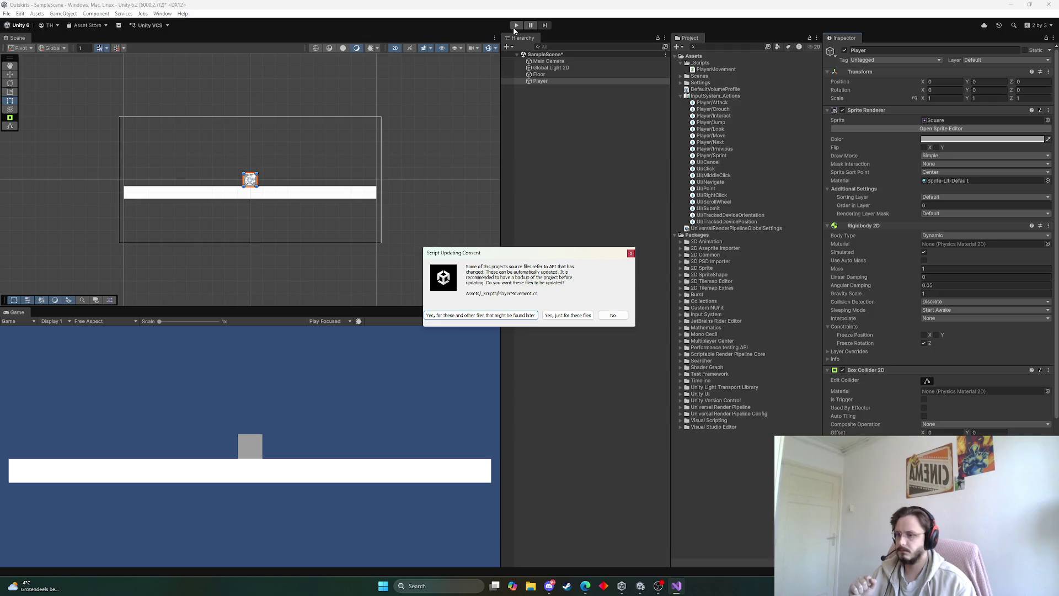
Step: Decline the API update prompt, replace velocity with linearVelocity, and save PlayerMovement
click(612, 315)
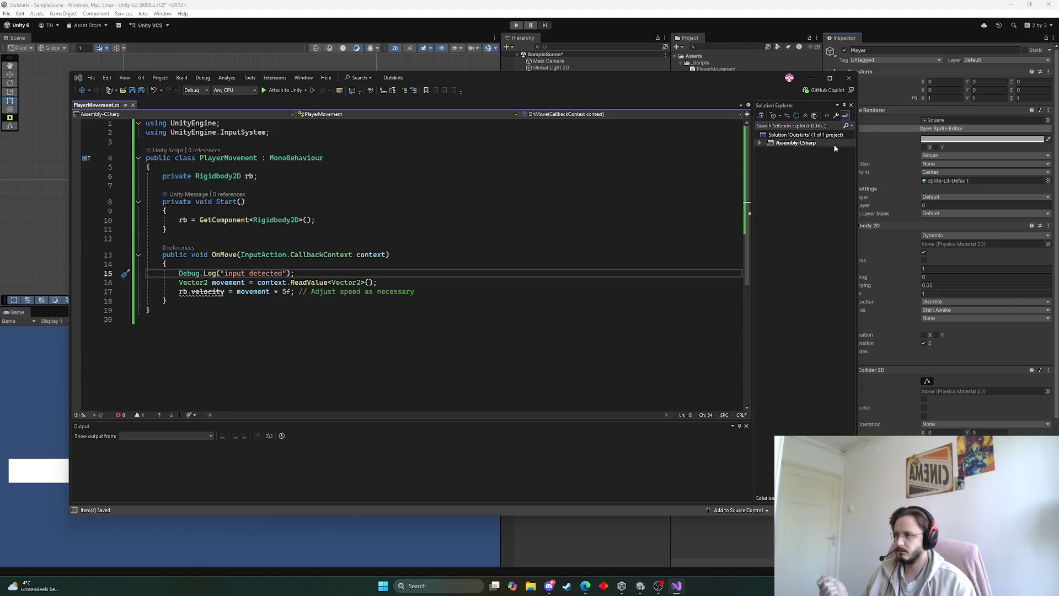
double_click(202, 294)
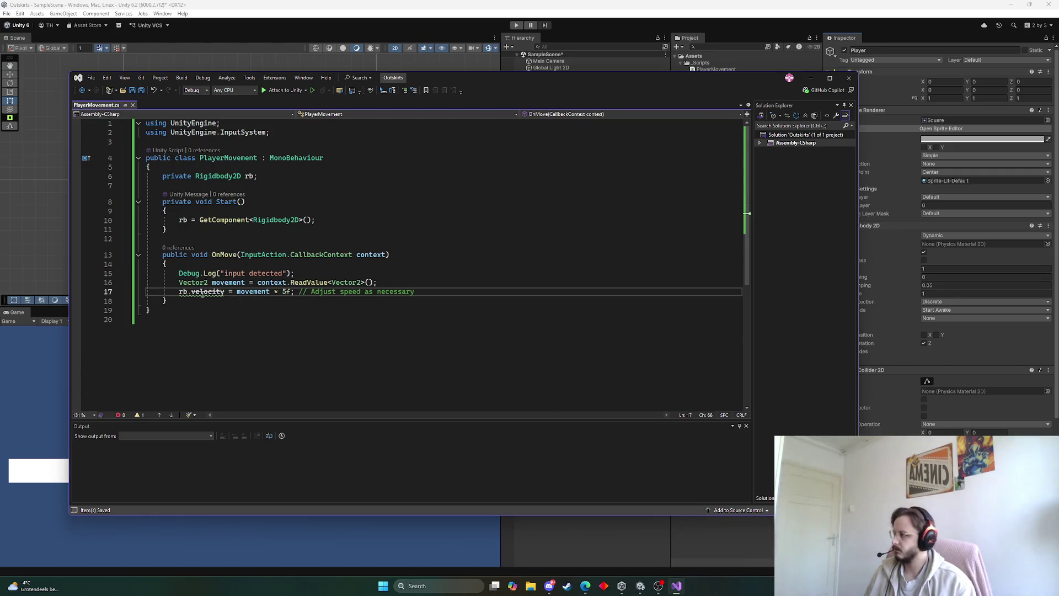
text(lin)
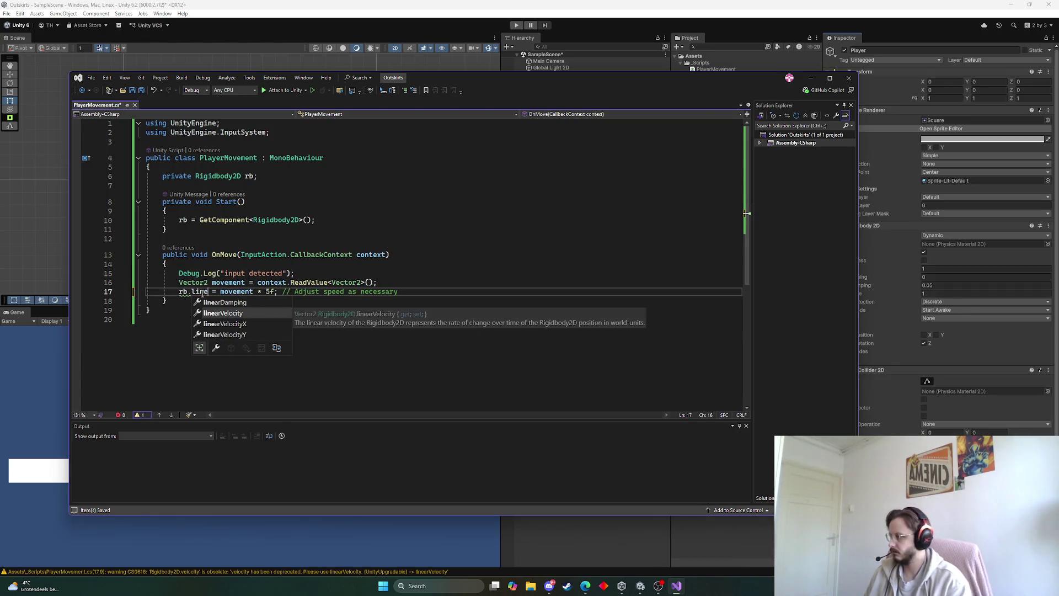
key(Tab)
key(ctrl+s)
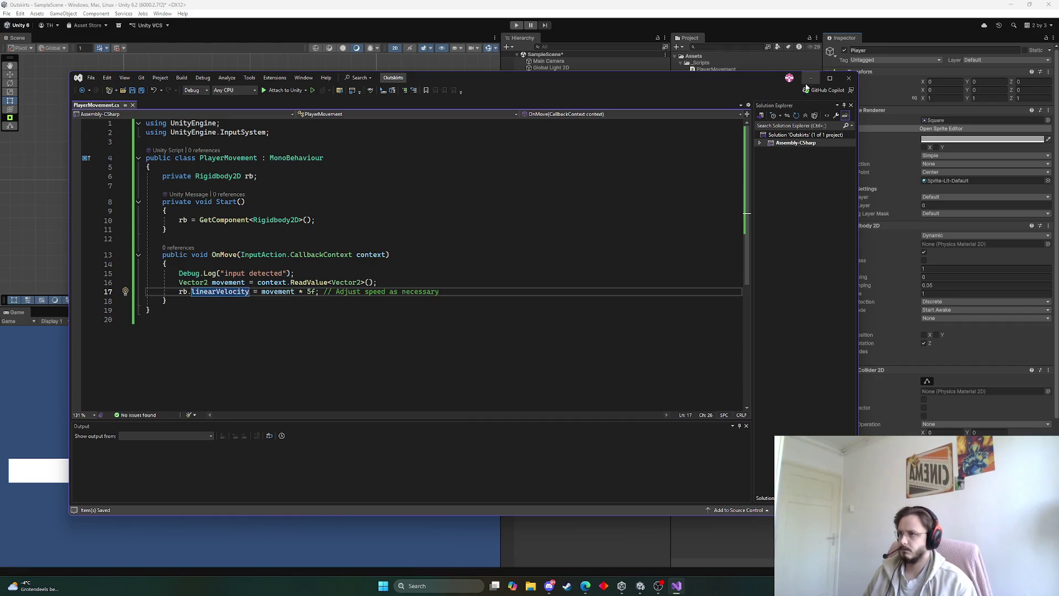
click(933, 255)
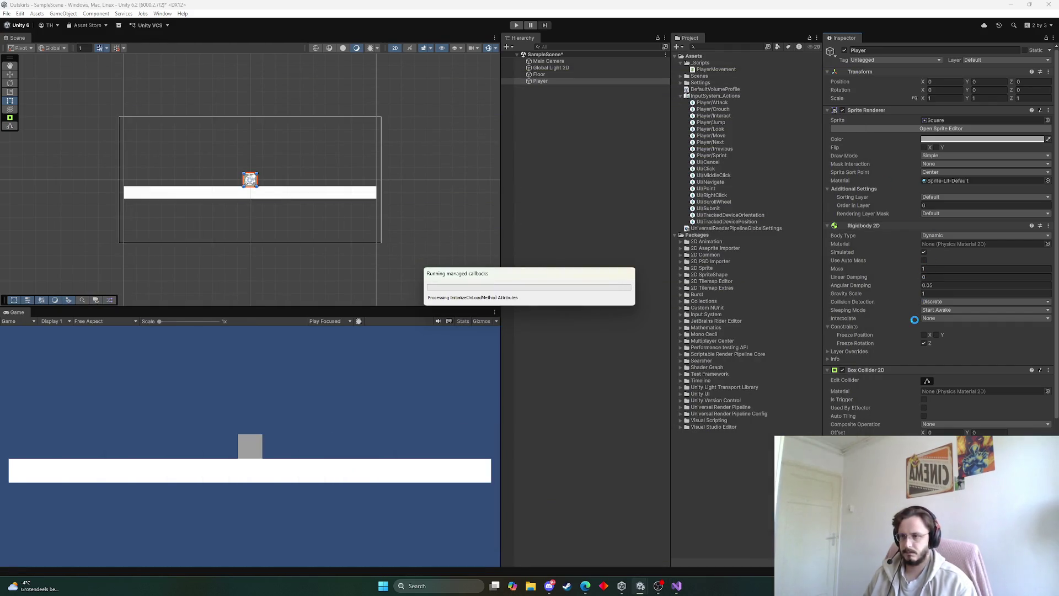
scroll(893, 315, down, 6)
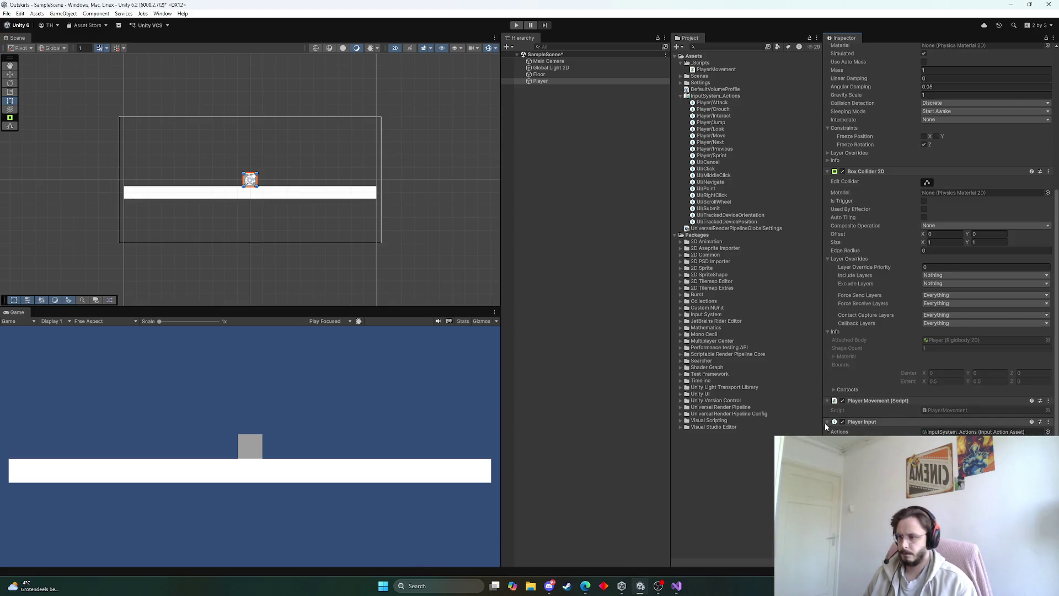
Step: Run and stop a Play-mode test of the player, then return to PlayerMovement in Visual Studio
scroll(827, 424, up, 3)
click(516, 25)
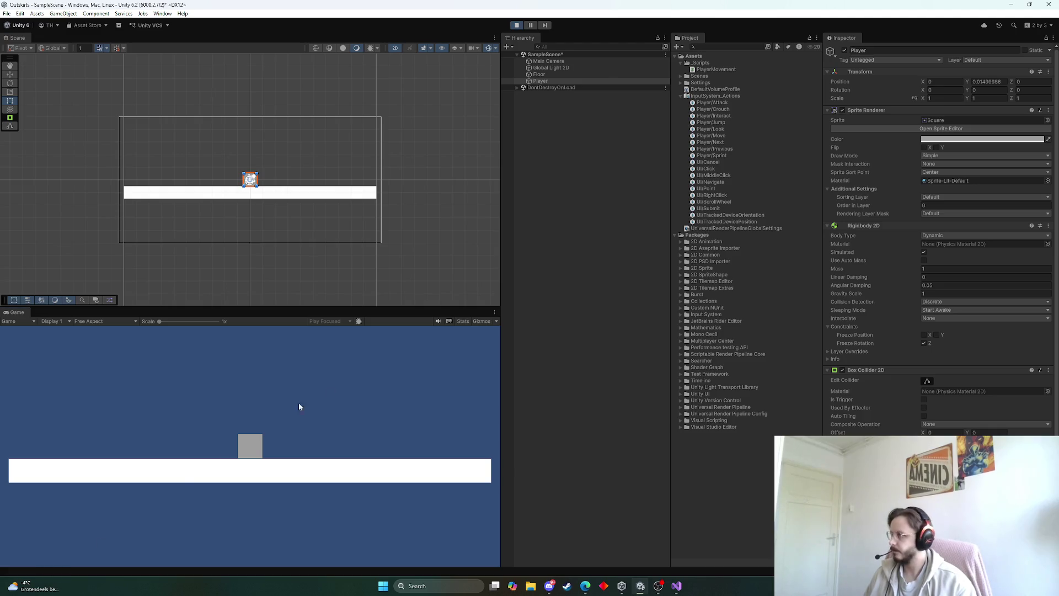
scroll(973, 369, down, 5)
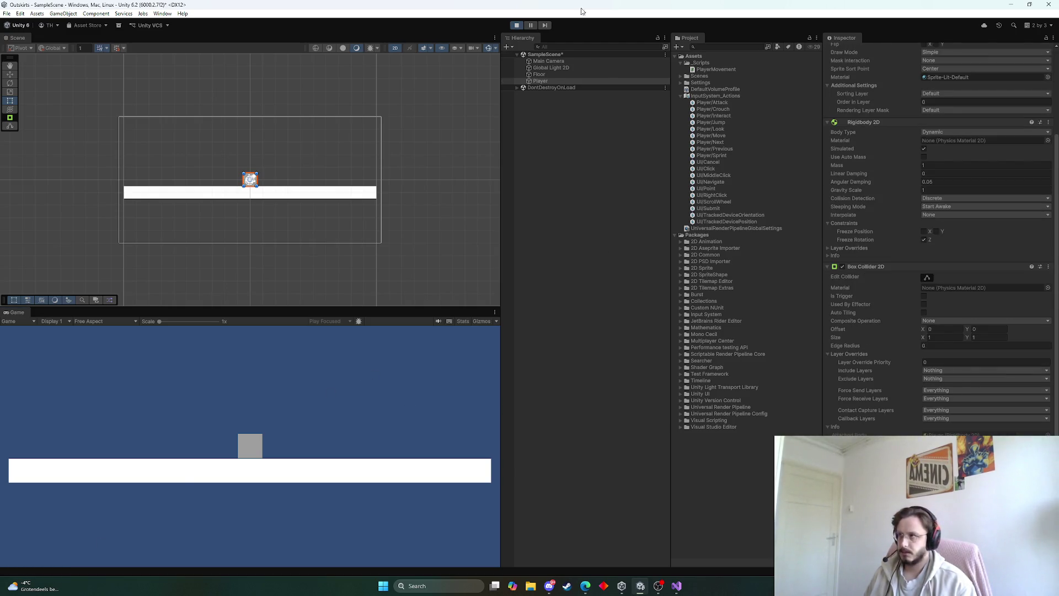
click(517, 24)
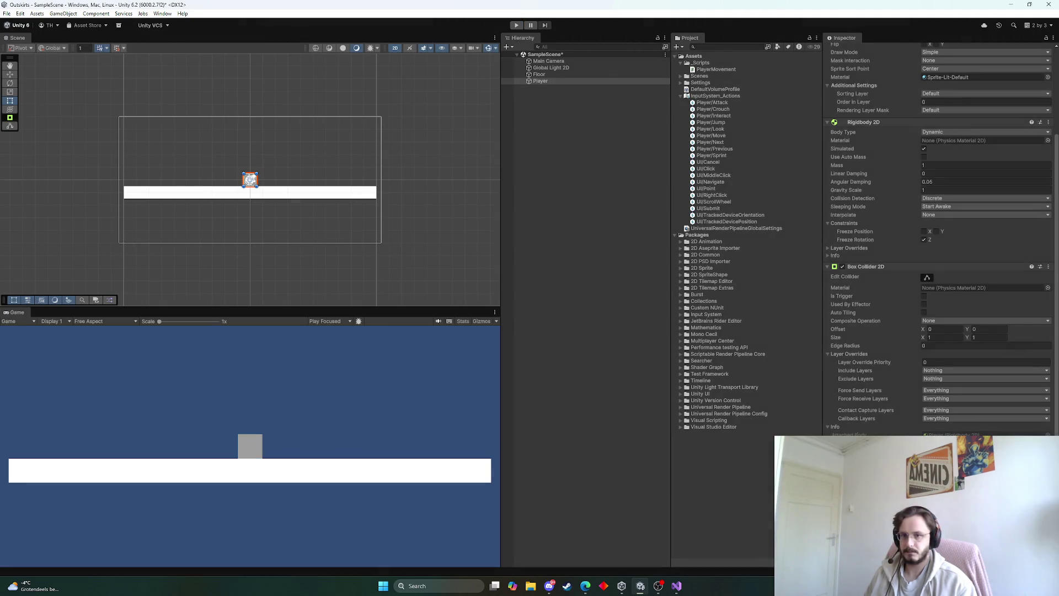
click(677, 585)
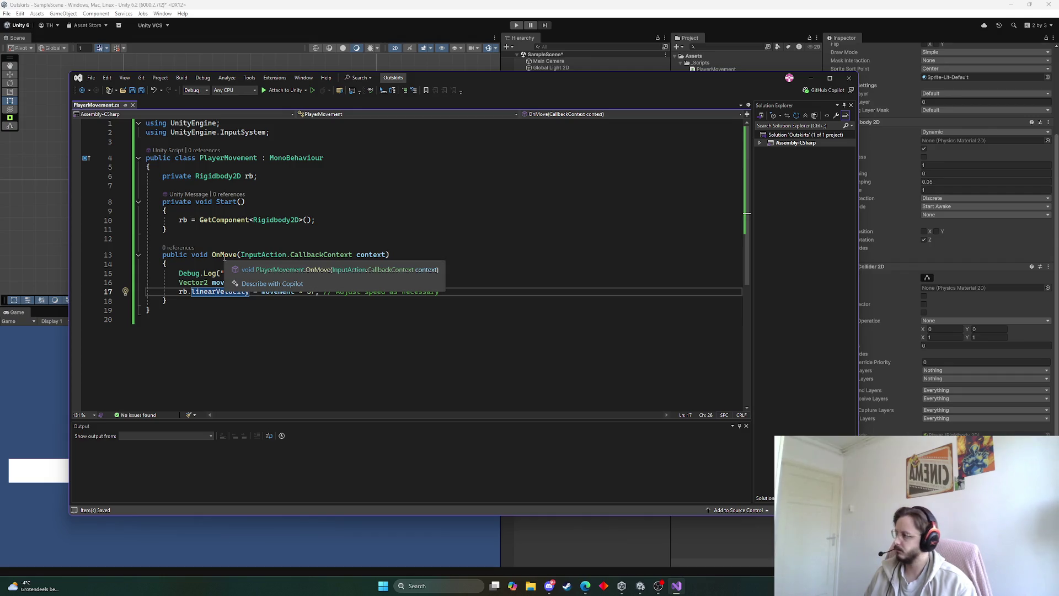
Step: Rename the OnMove method to Move and start Play mode in Unity
click(220, 255)
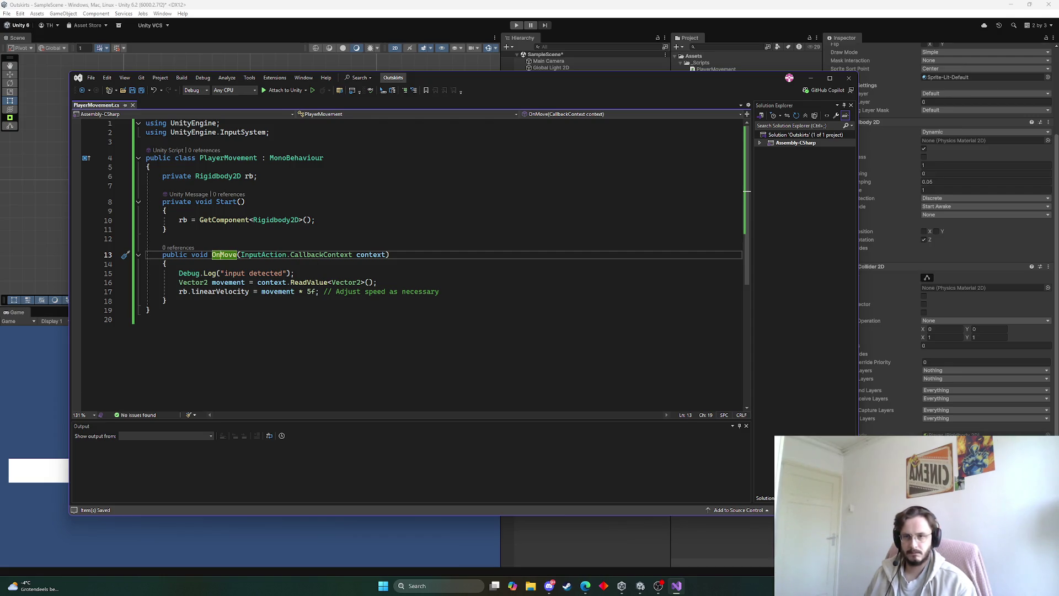
key(alt+Tab)
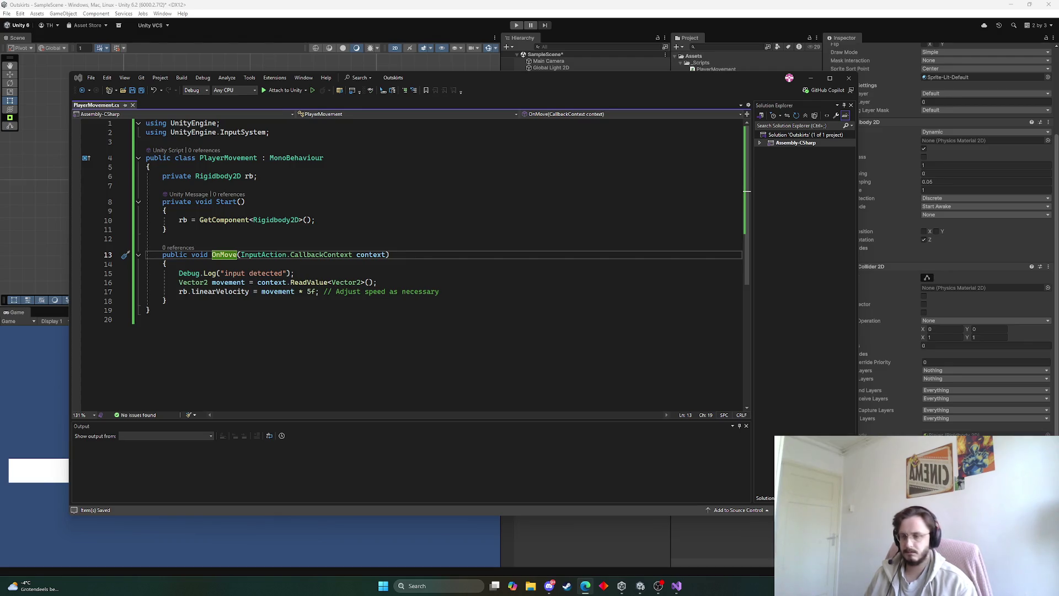
click(231, 257)
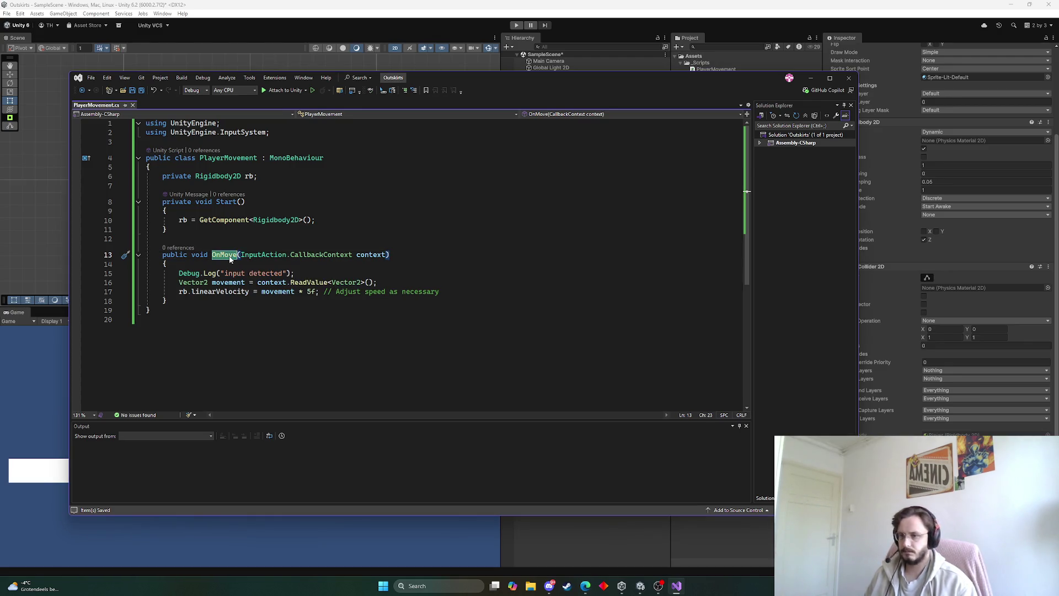
double_click(231, 257)
text(Move)
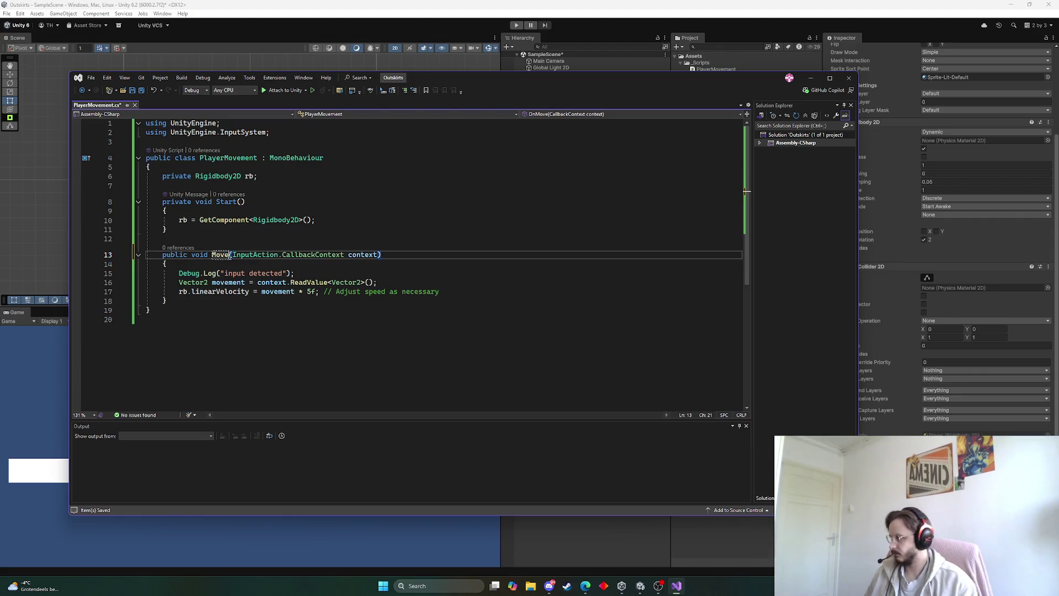
click(518, 25)
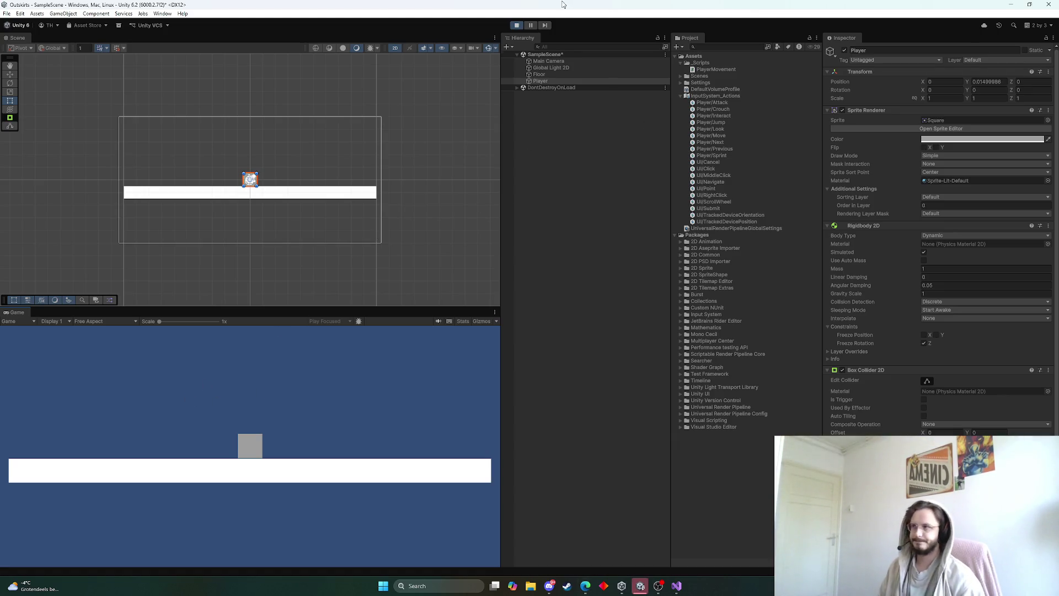
Step: Stop the game, save PlayerMovement in Visual Studio, then run and stop another Play-mode test
click(516, 25)
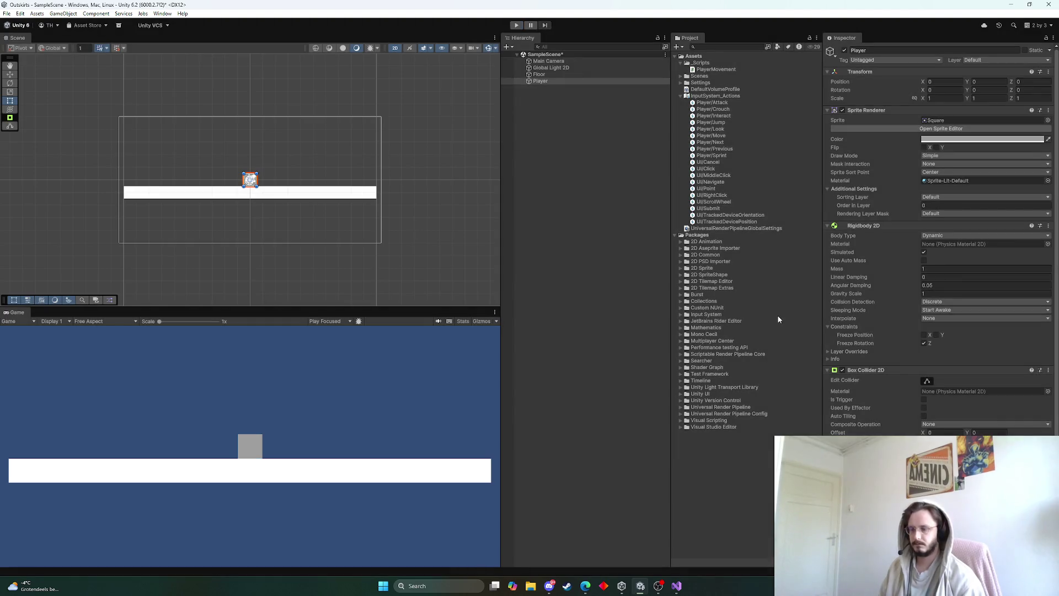
scroll(899, 283, down, 5)
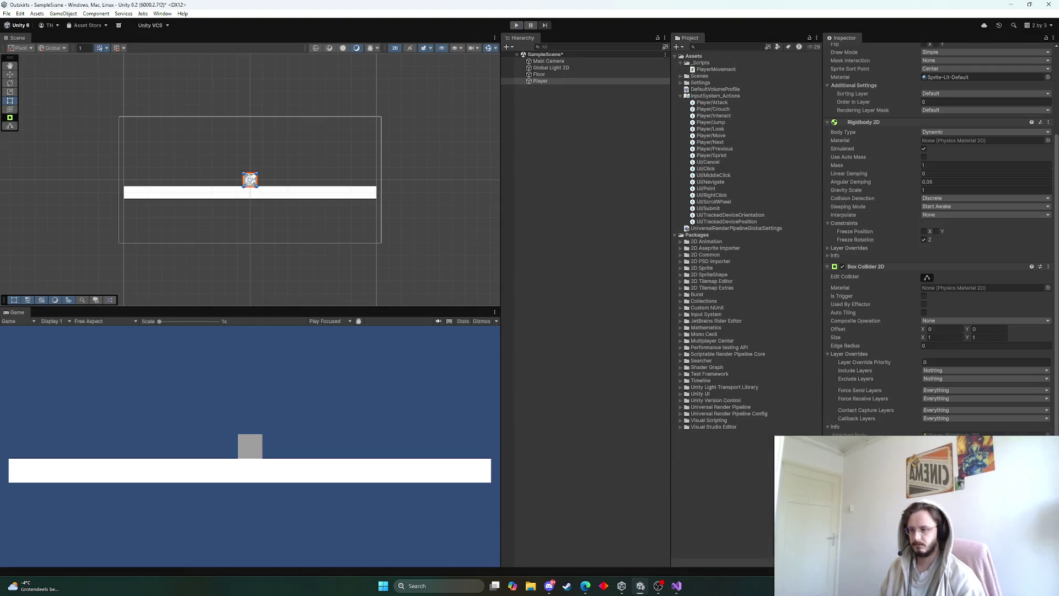
scroll(938, 248, down, 5)
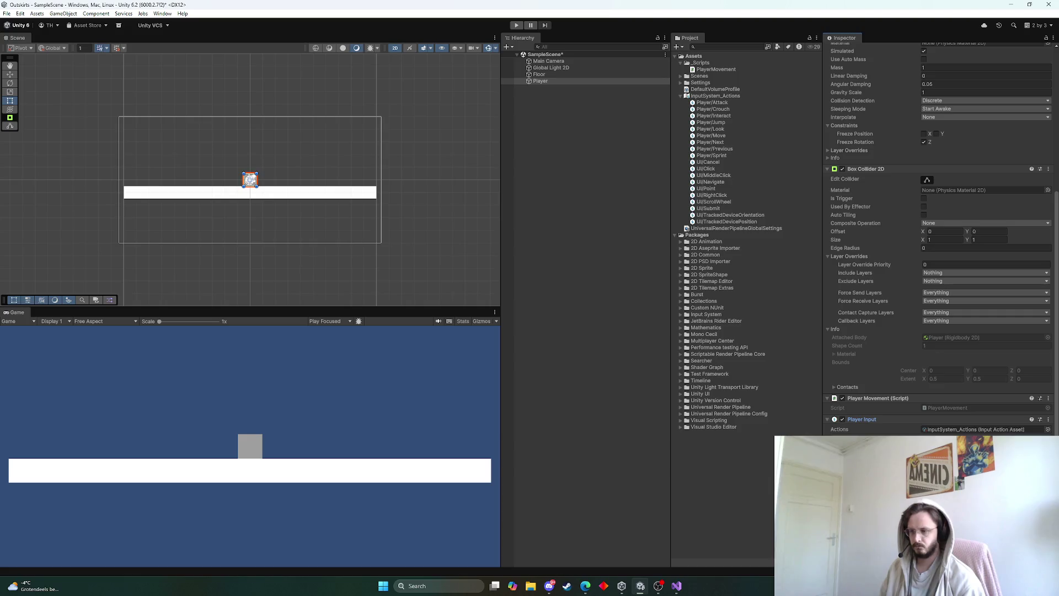
key(alt+Tab)
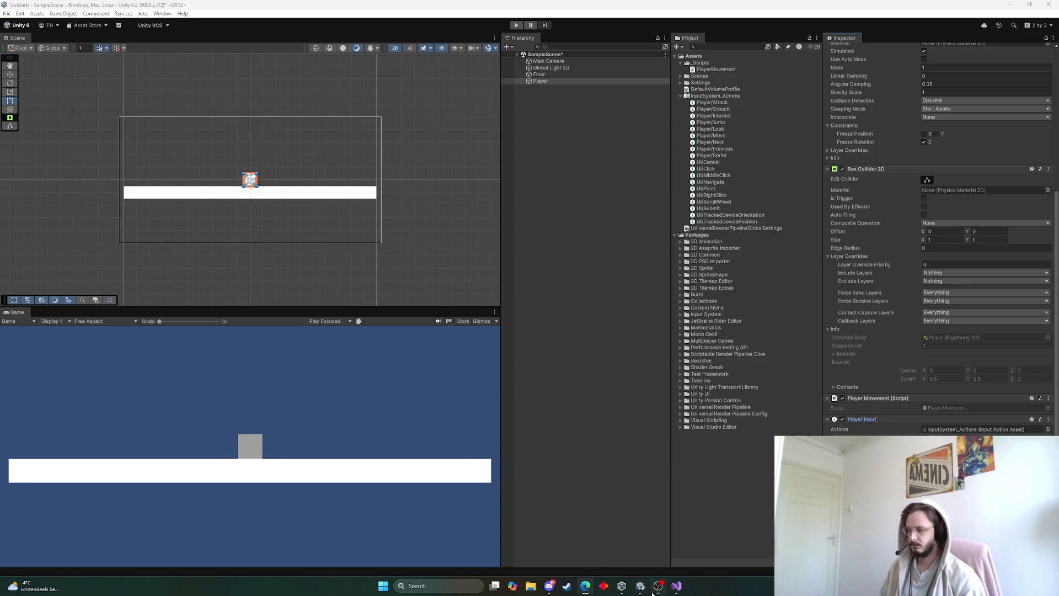
key(alt+Tab)
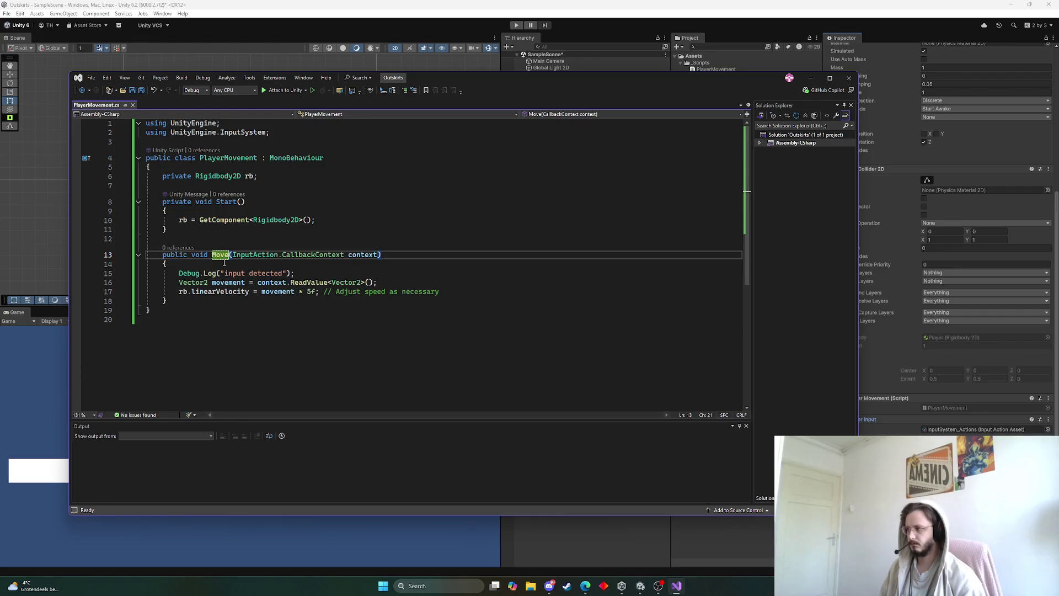
key(ctrl+s)
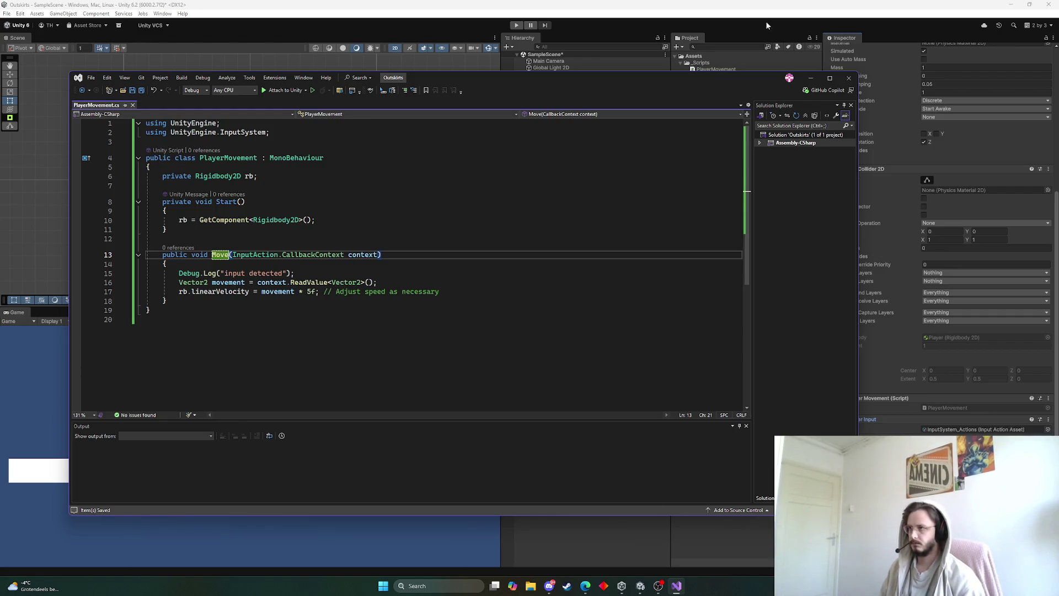
click(516, 25)
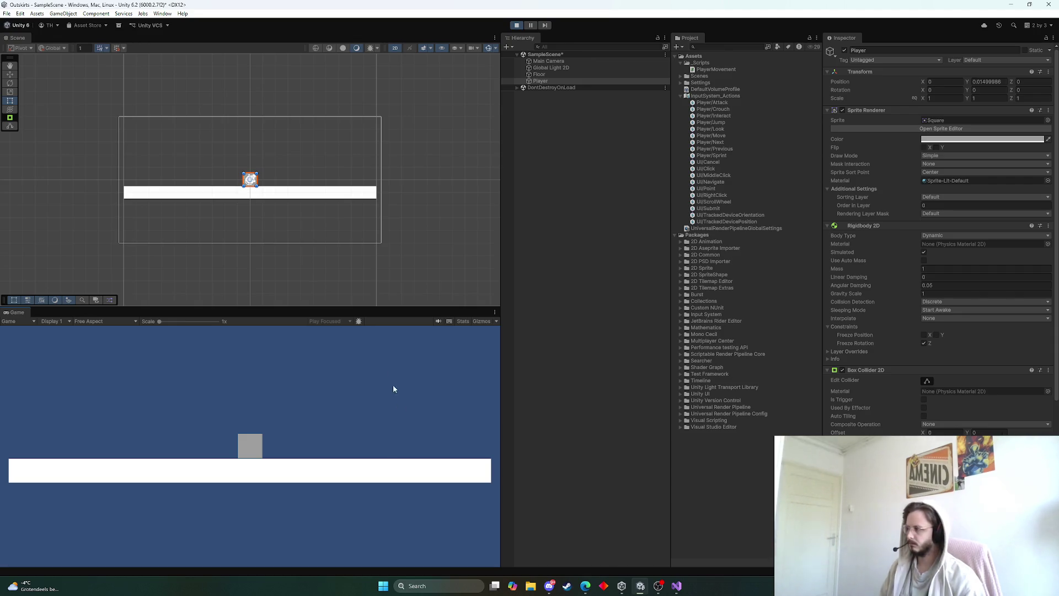
click(517, 25)
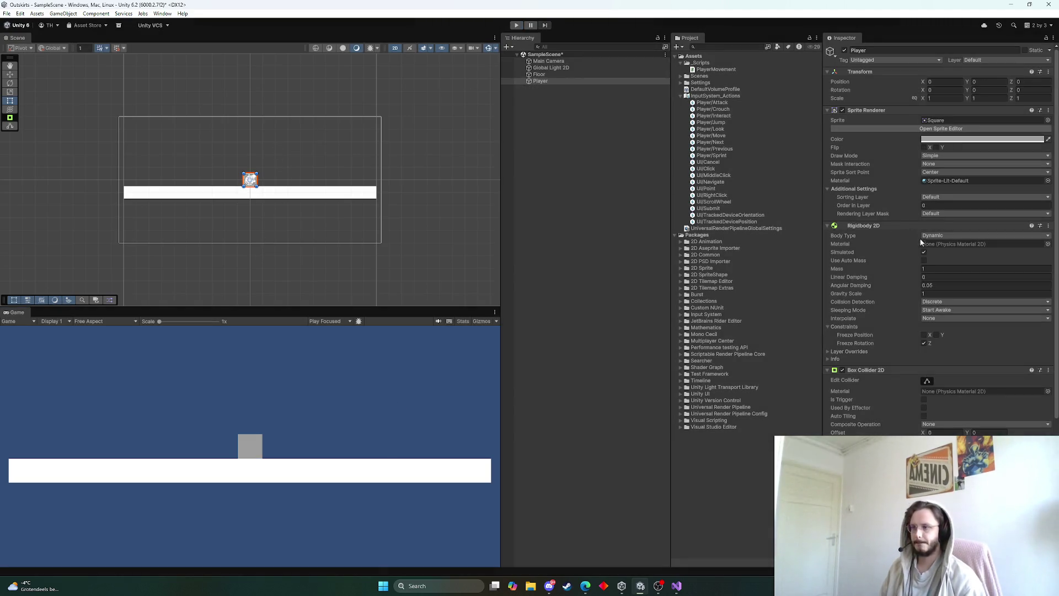
scroll(892, 342, down, 5)
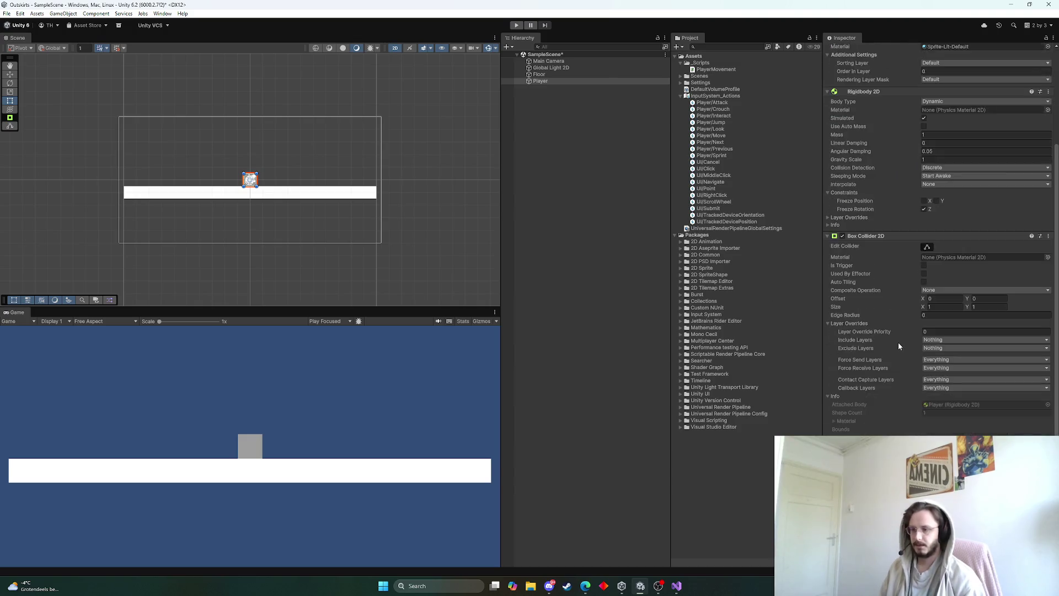
Step: Add a listener to Player Input's Move event with the Player object as target, calling PlayerMovement.Move
key(alt+Tab)
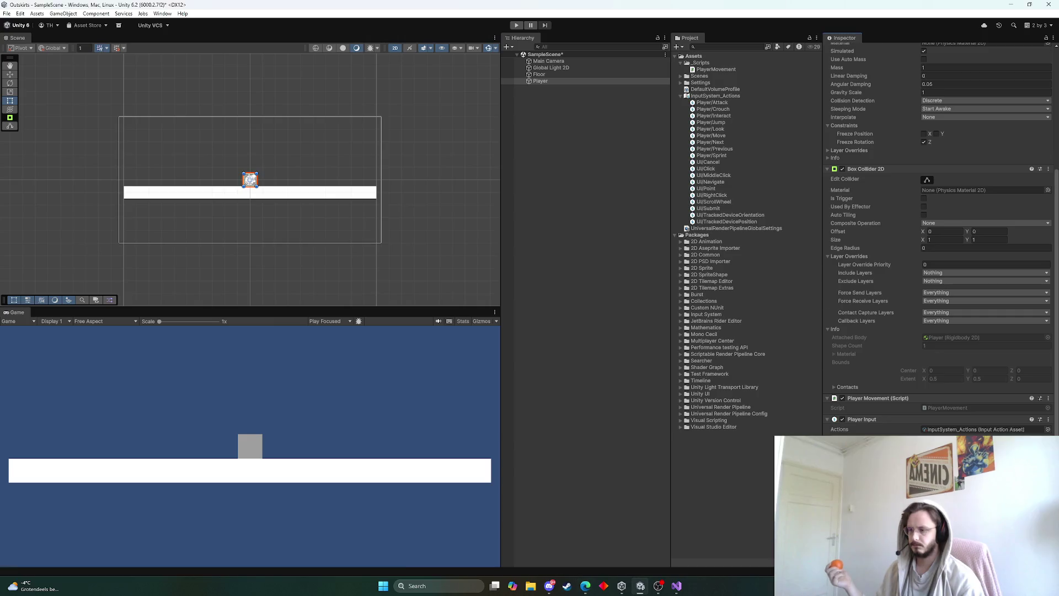
scroll(900, 434, down, 5)
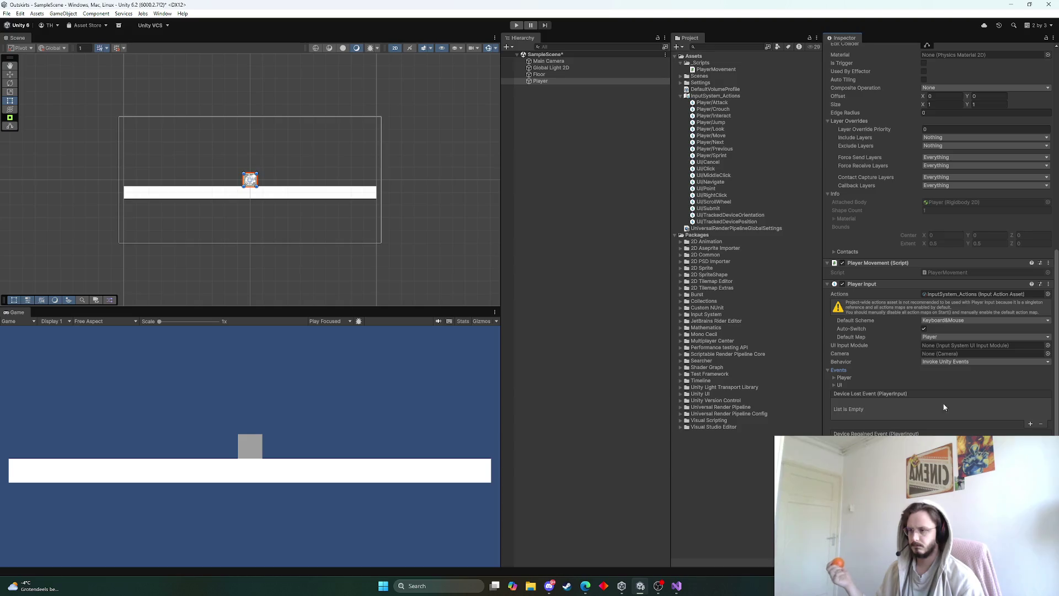
click(835, 378)
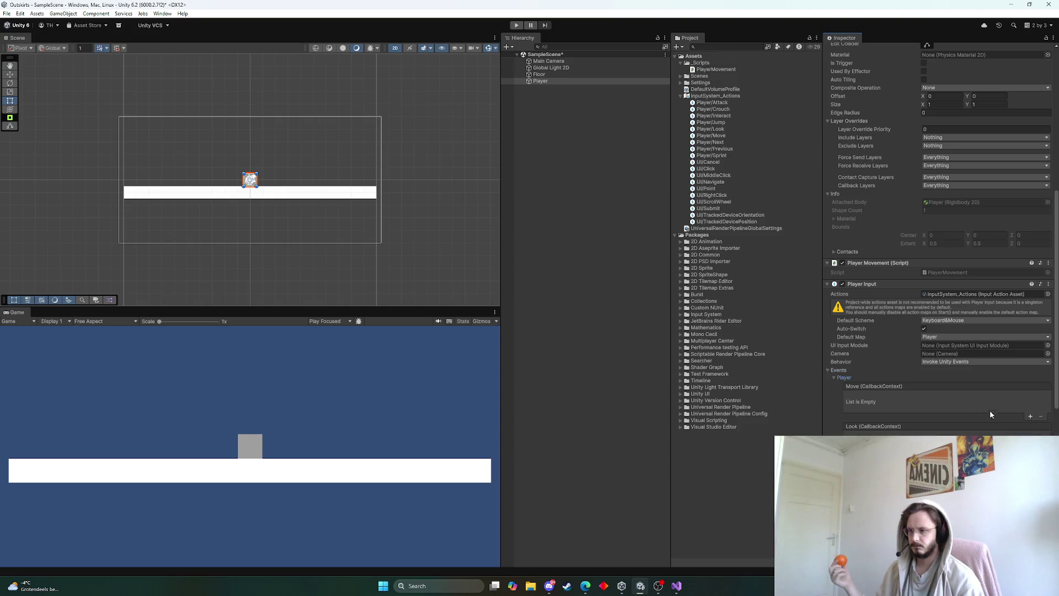
click(1029, 417)
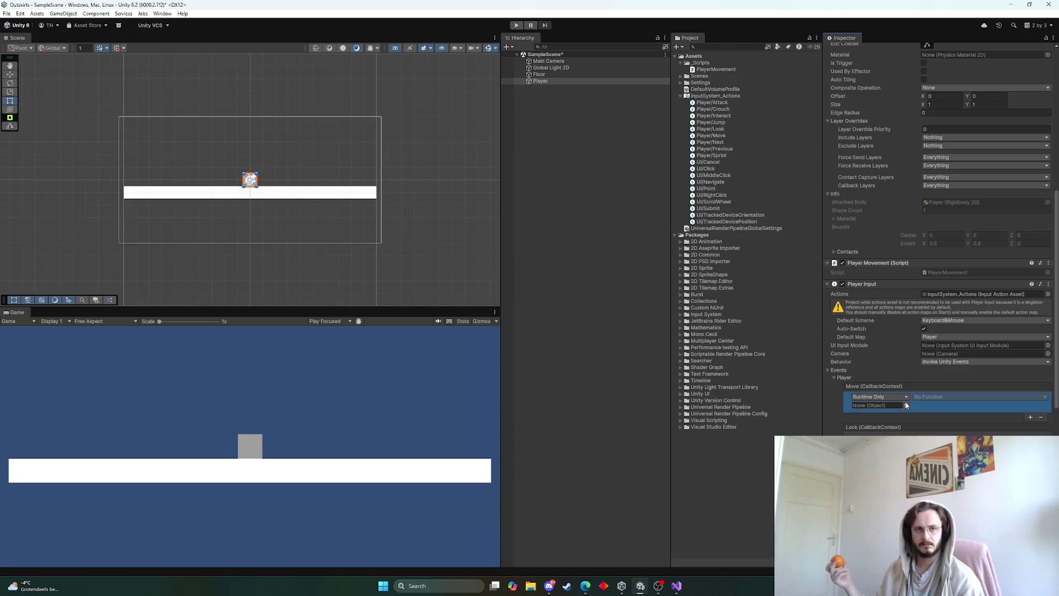
key(alt+Tab)
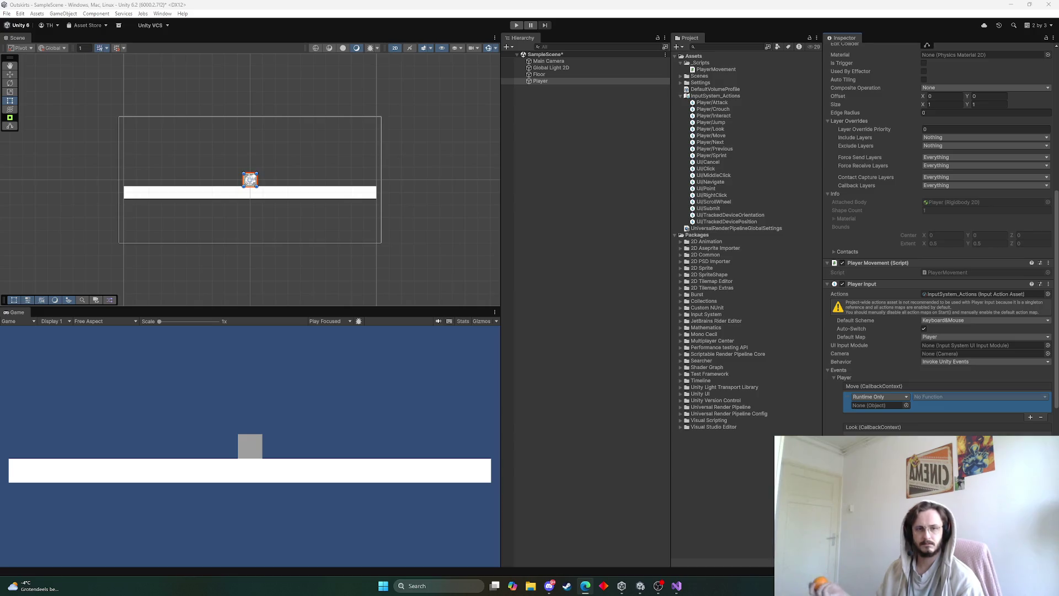
click(905, 406)
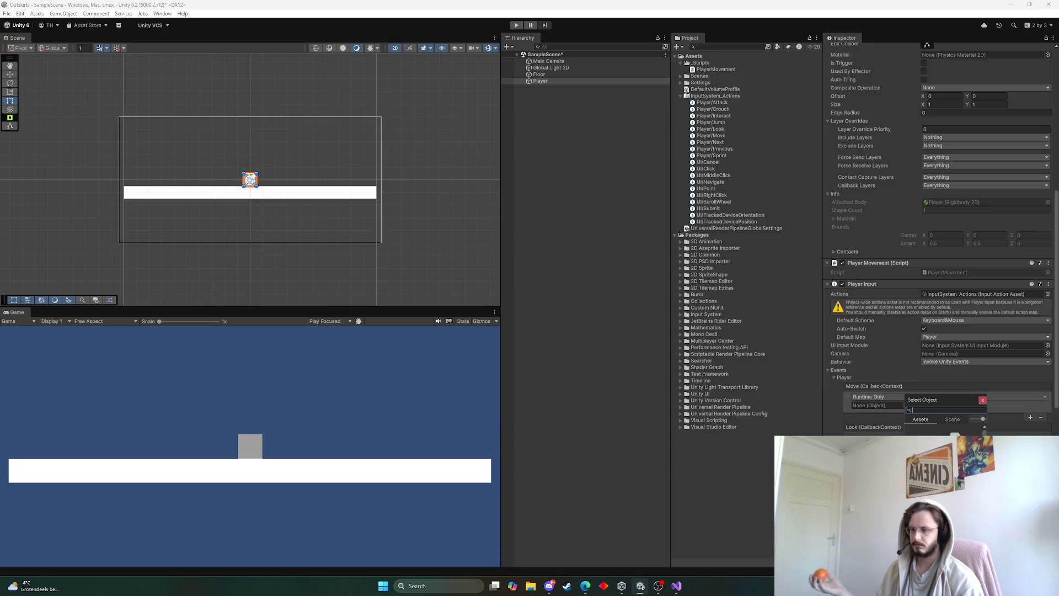
click(982, 400)
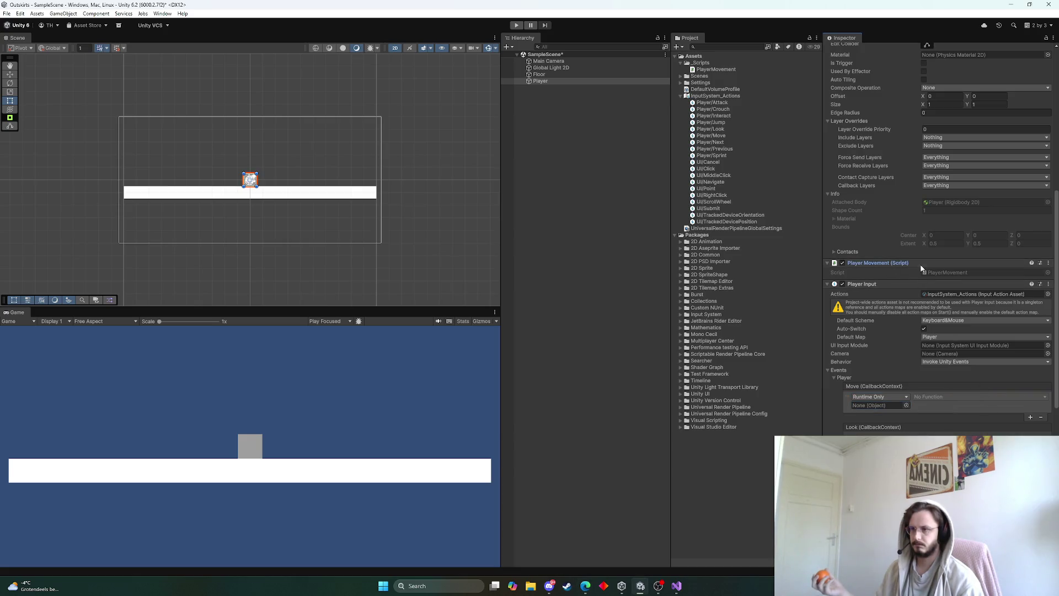
drag(921, 266, 880, 405)
click(938, 397)
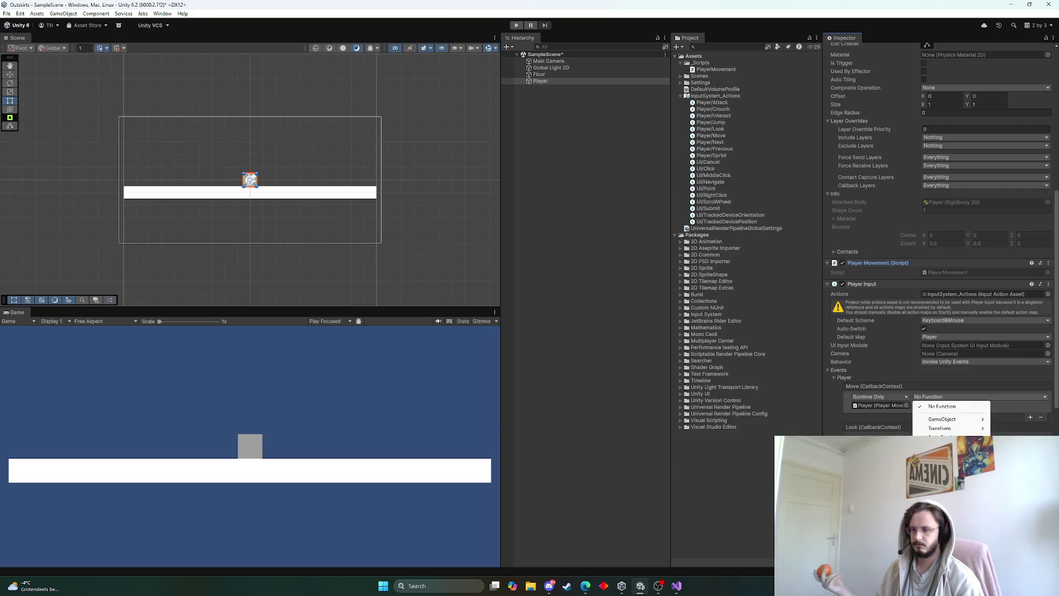
mouse_move(943, 438)
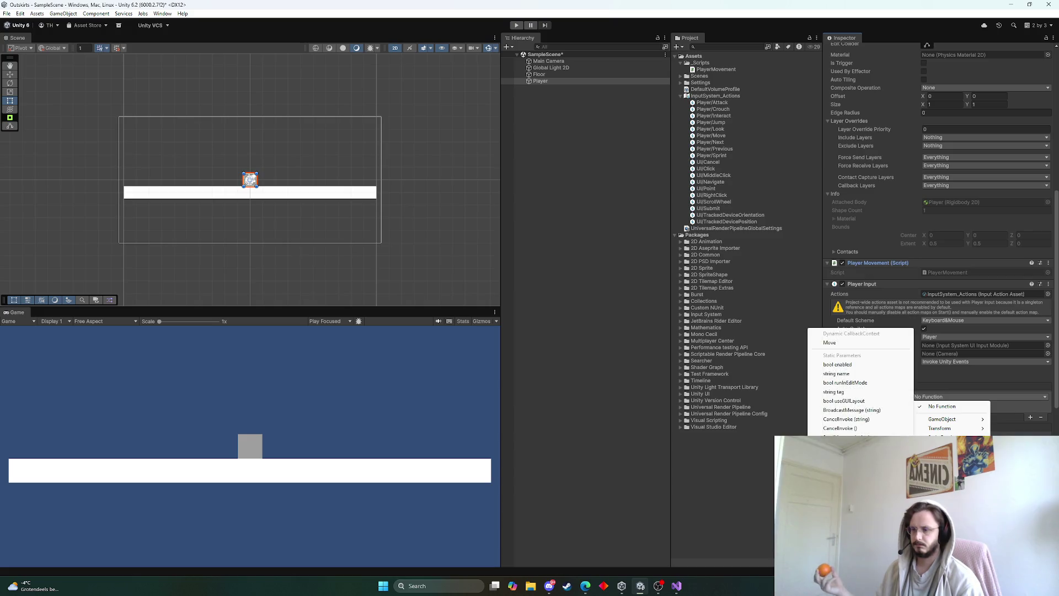
click(830, 342)
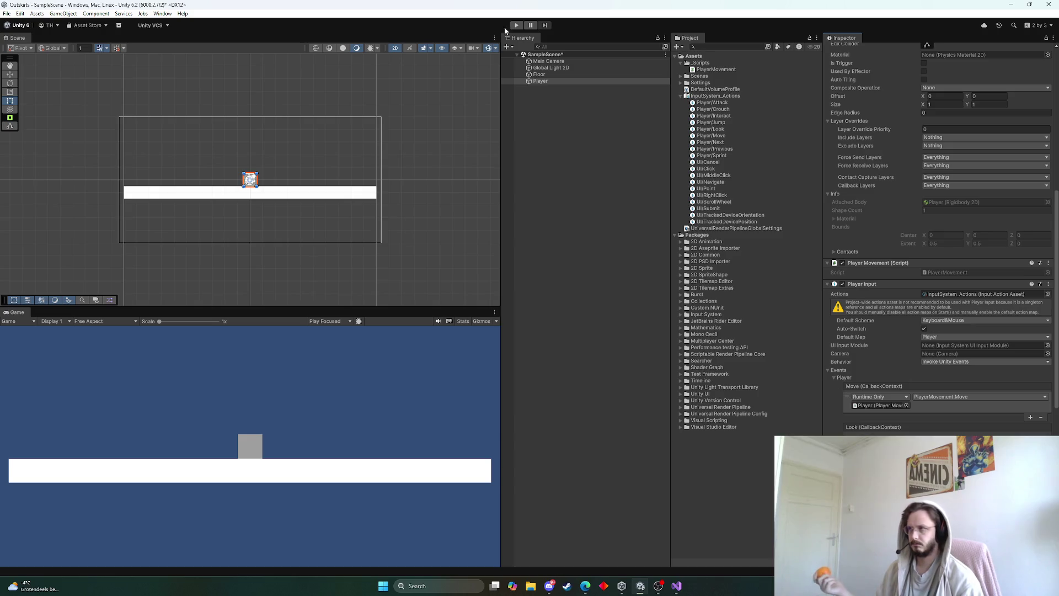
Step: Play the game, walking the player right and left with D and A, and check the Console logs
click(516, 26)
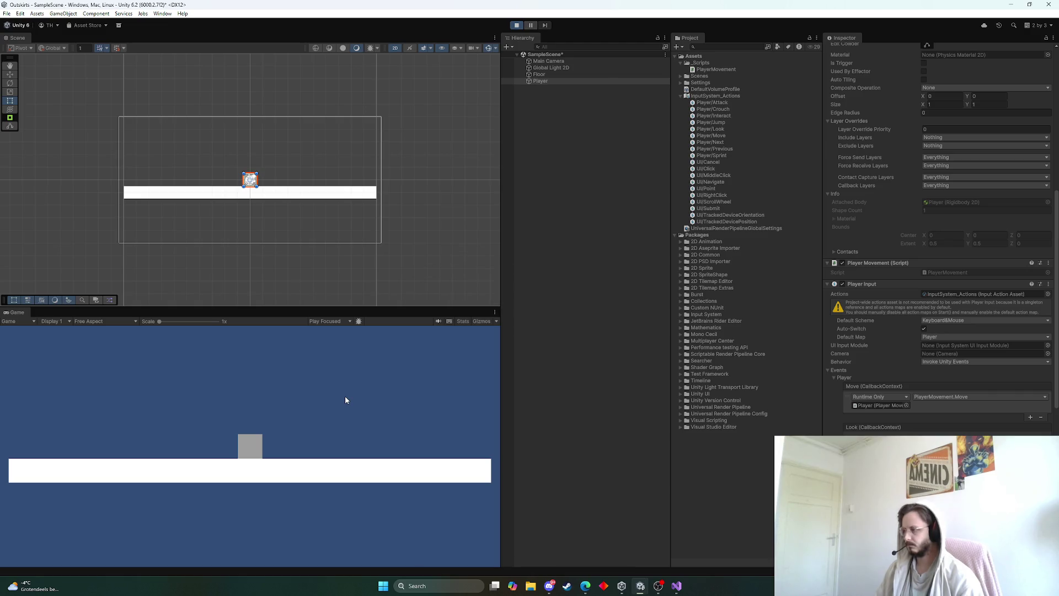
key(d)
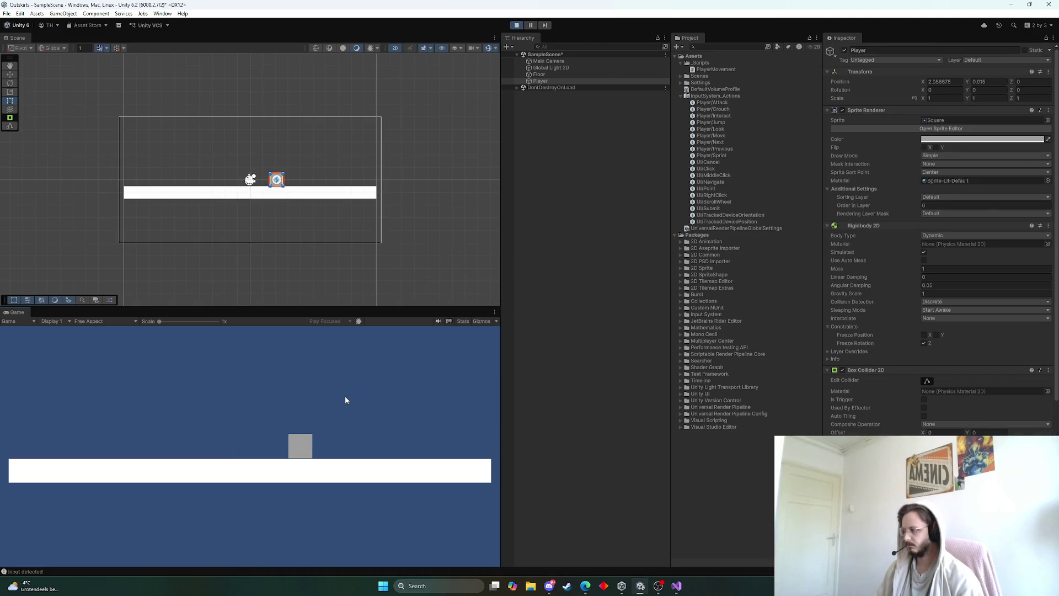
key(a)
key(d)
key(d)
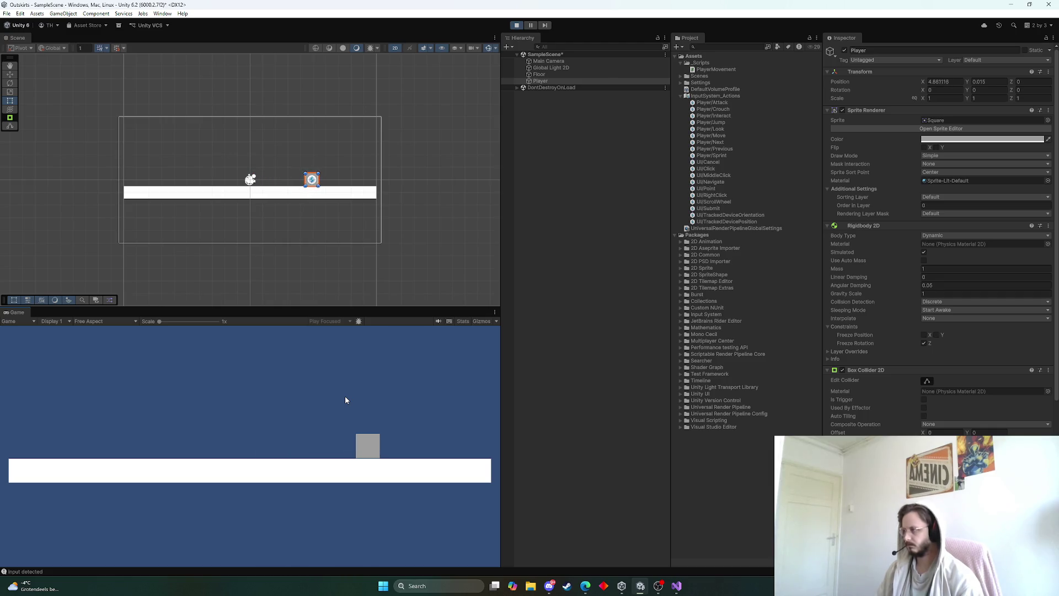
key(a)
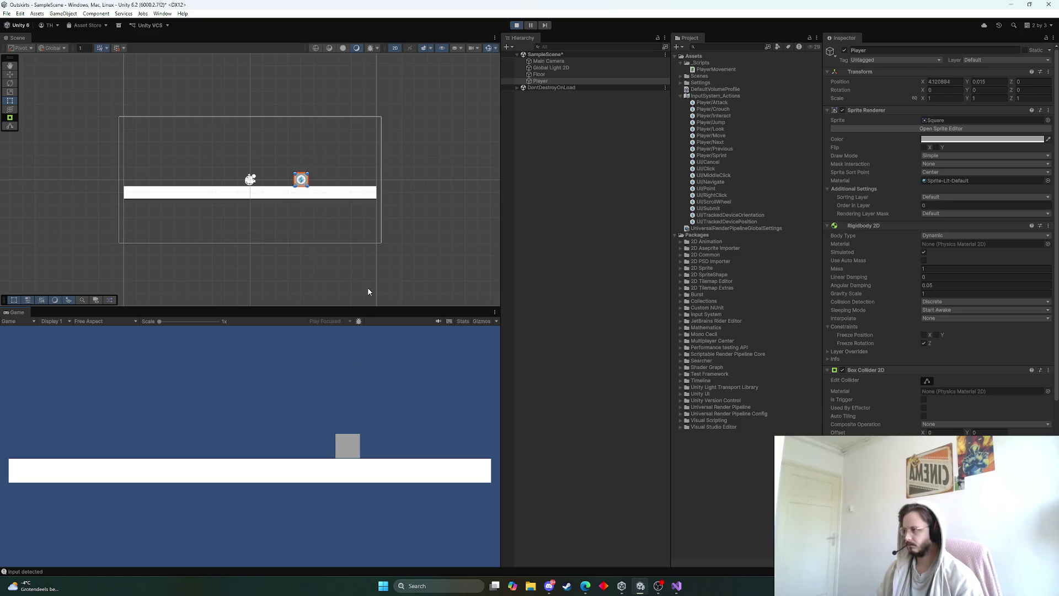
key(a)
click(42, 571)
click(41, 571)
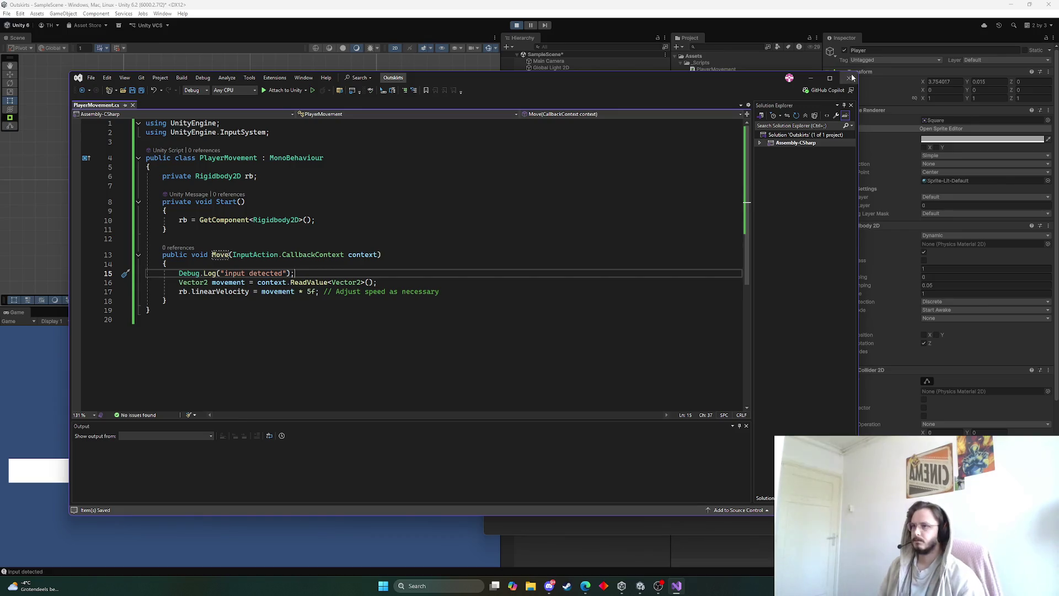
Step: Dock the Console as a tab beside the Game view, return to Game, and stop Play mode
click(811, 78)
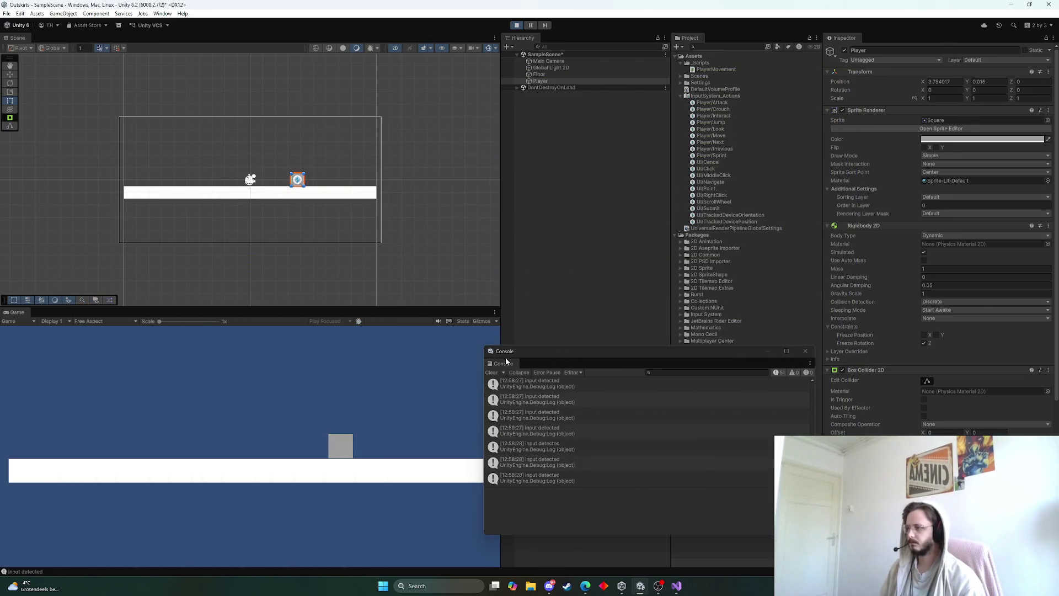
mouse_move(506, 362)
mouse_down()
mouse_move(332, 365)
mouse_move(109, 331)
mouse_move(96, 319)
mouse_move(41, 323)
mouse_move(52, 405)
mouse_up()
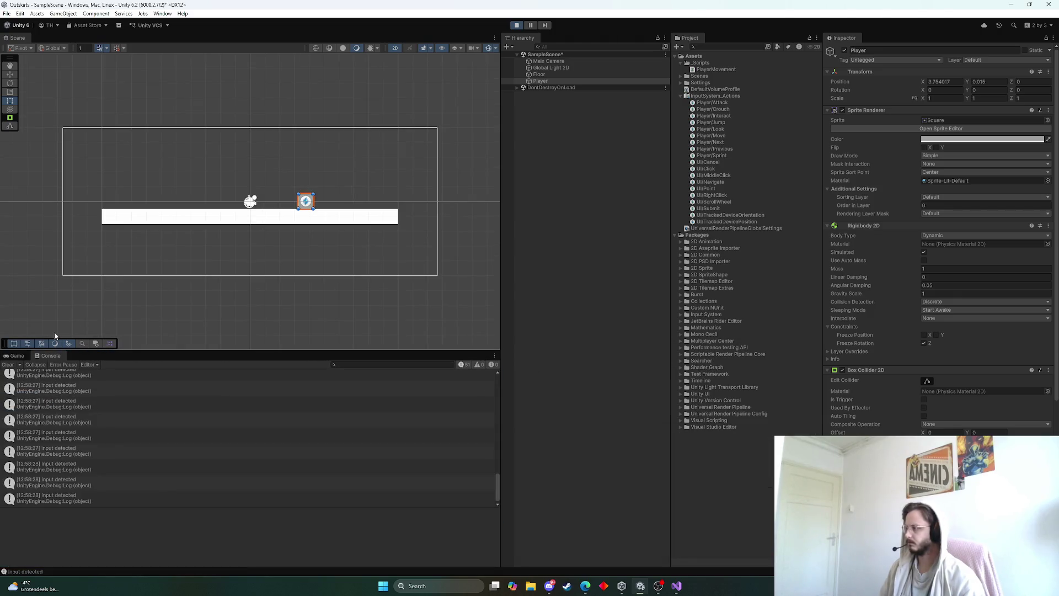
click(18, 357)
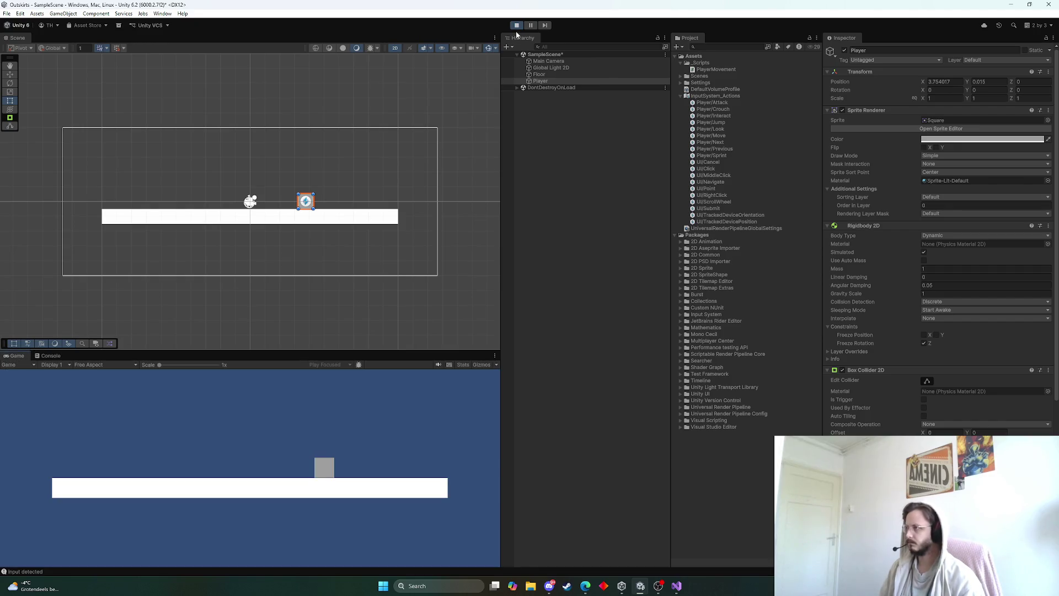
click(516, 25)
key(alt+Tab)
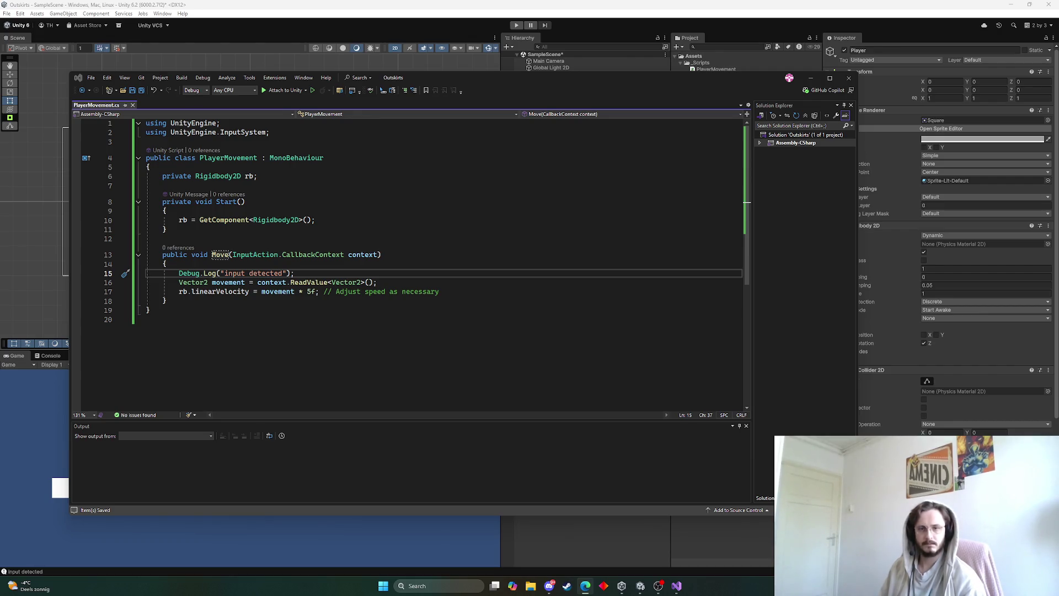
Step: Move the velocity line out of Move into a FixedUpdate method using moveInput * moveSpeed
drag(468, 296, 147, 291)
key(BackSpace)
key(BackSpace)
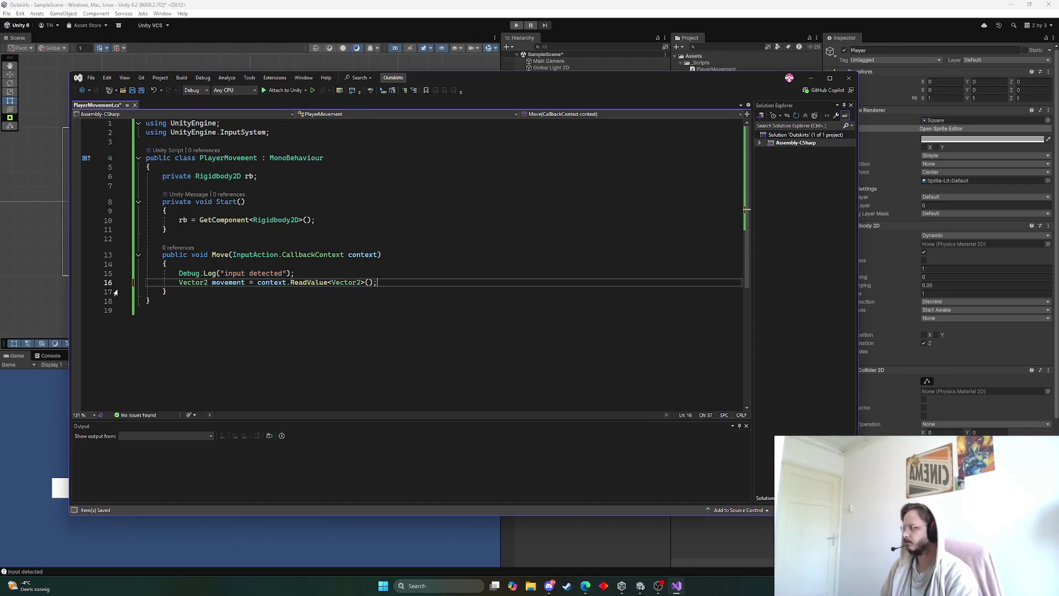
click(172, 293)
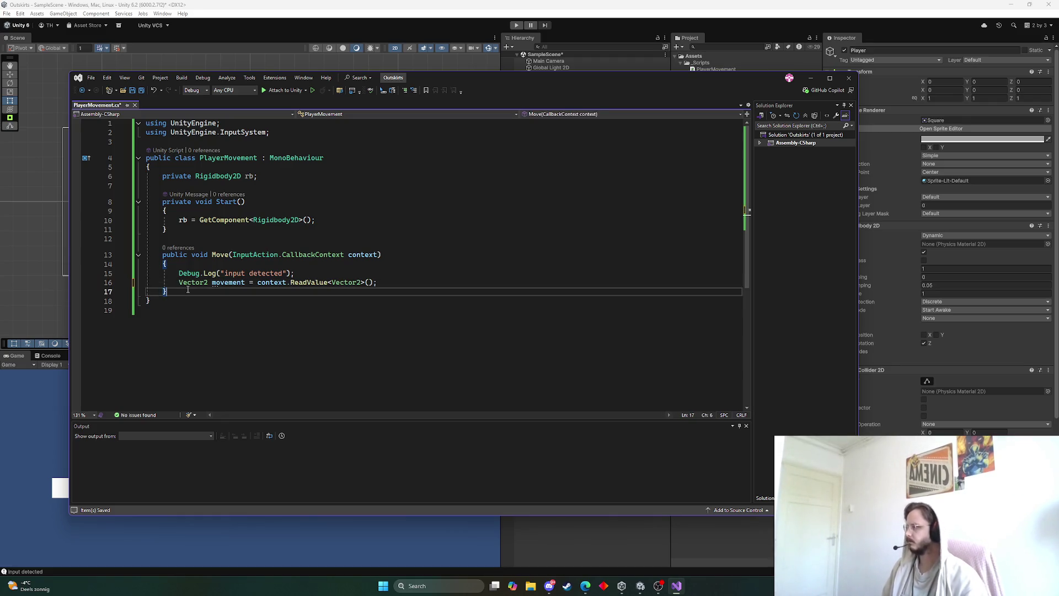
key(Return)
text(private void FixedUpdate()     {         rb.linearVelocity = new Vector2(moveInput * moveSpeed, rb.linearVelocity.y);     })
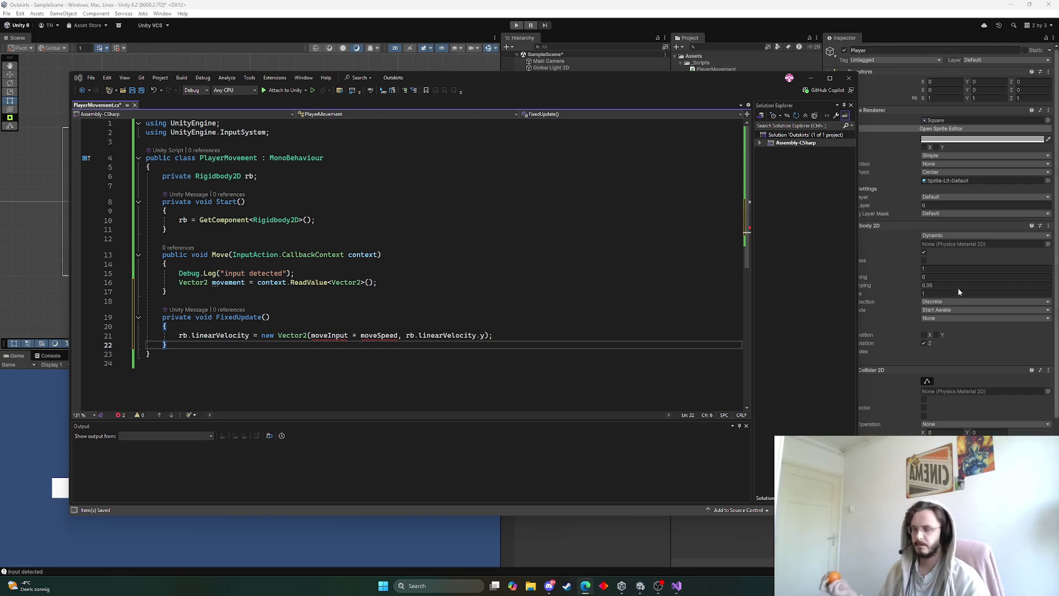
click(222, 169)
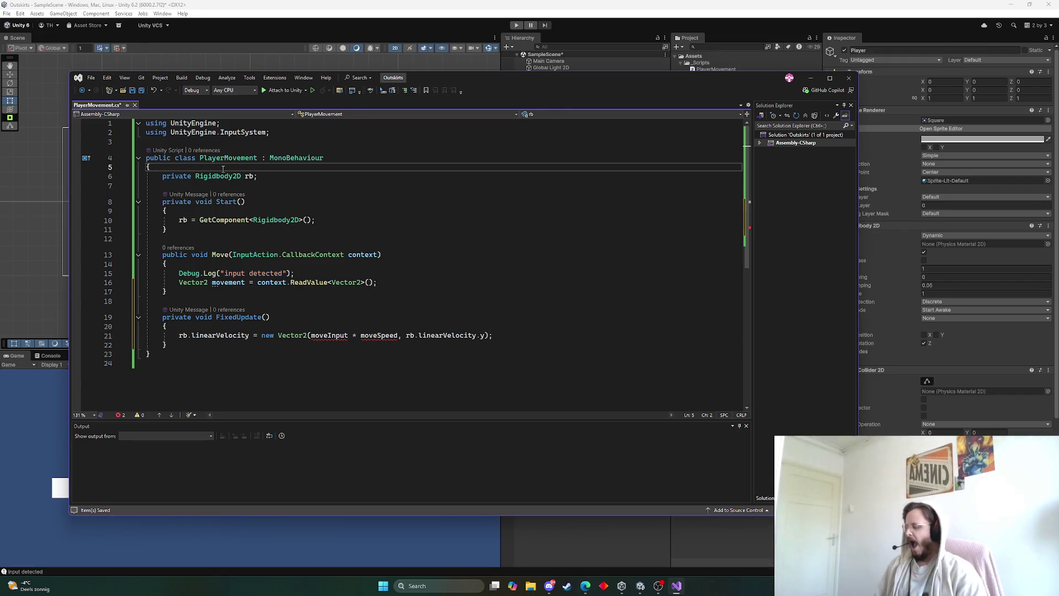
Step: Add a [Header("Stats")] attribute at the top of the PlayerMovement class
key(Return)
key(Return)
key(Up)
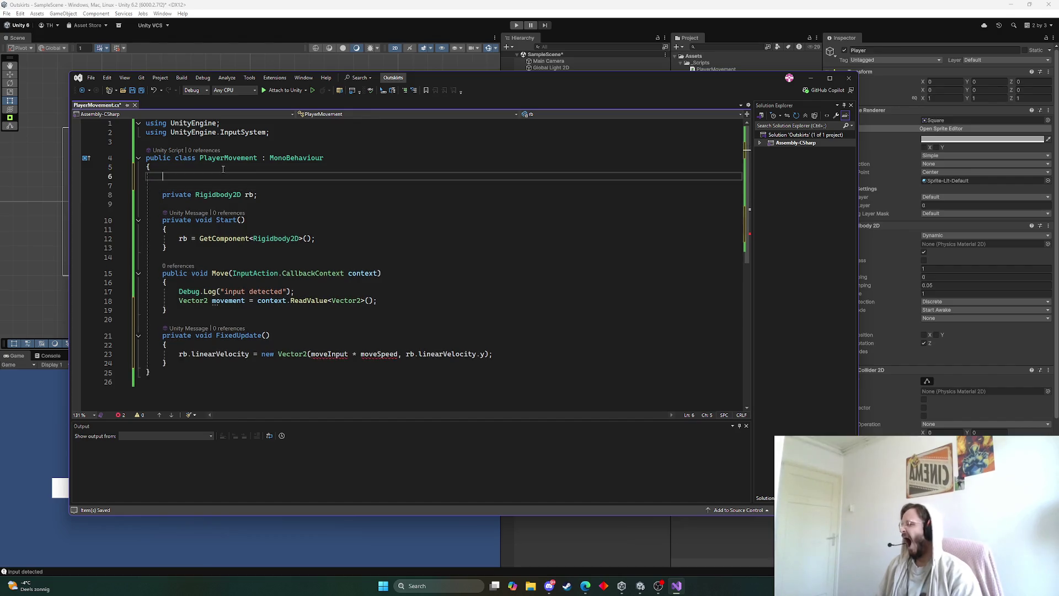
text([h)
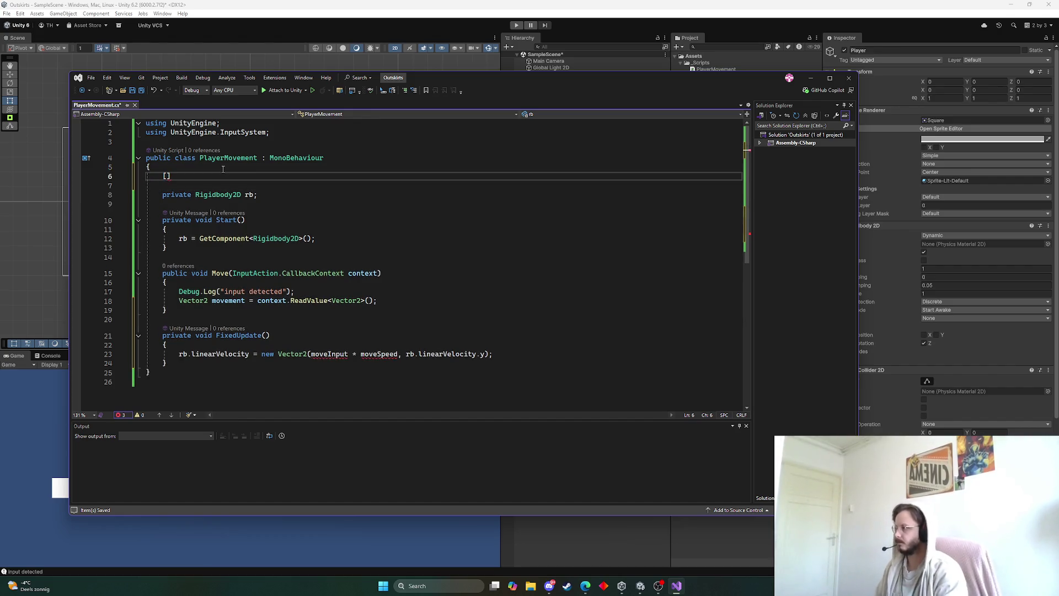
key(BackSpace)
text(Hew)
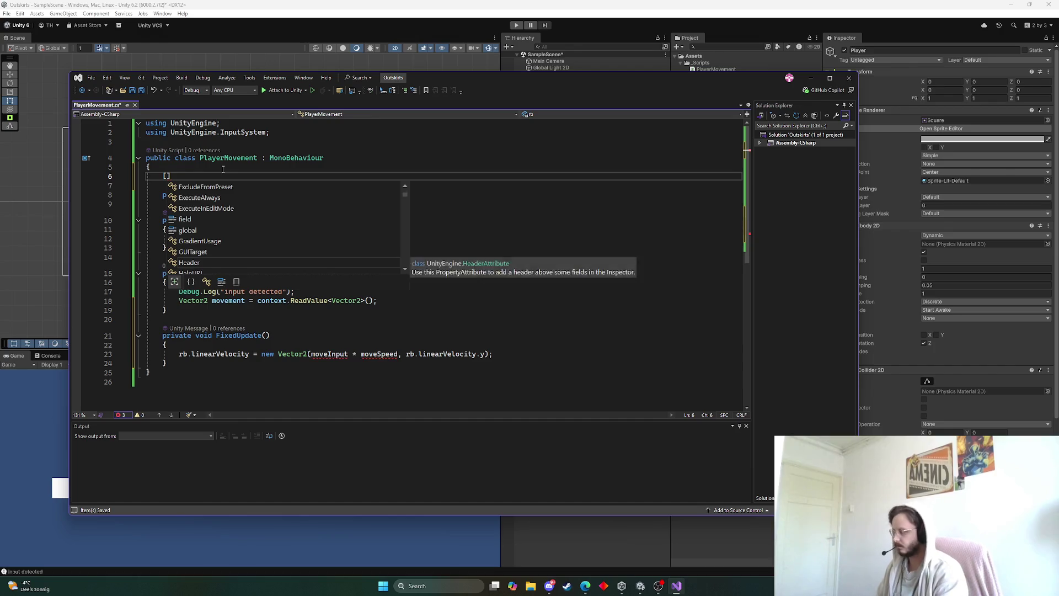
key(BackSpace)
text(a)
key(Tab)
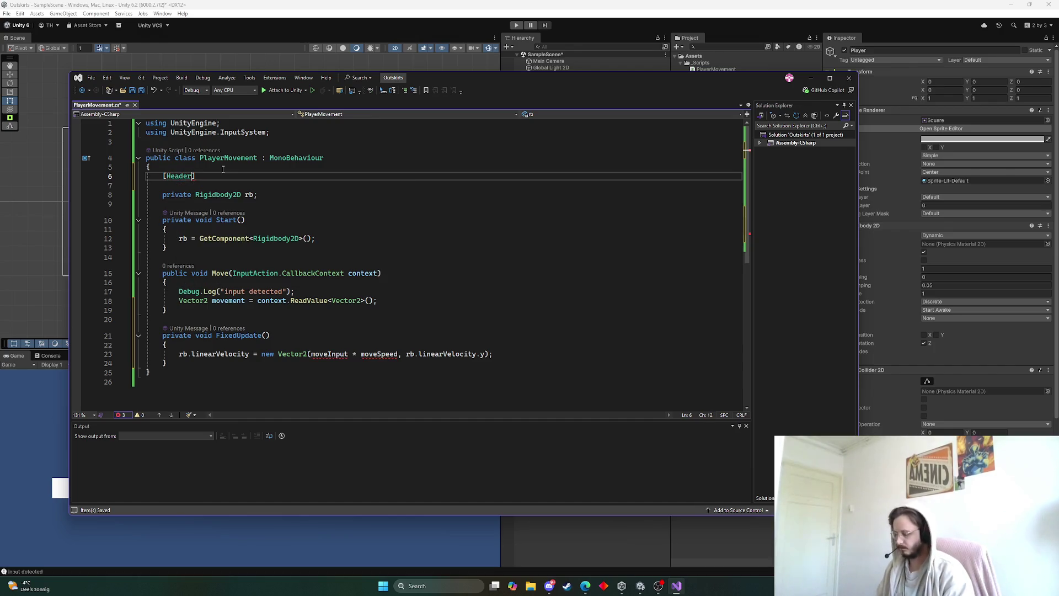
text(()
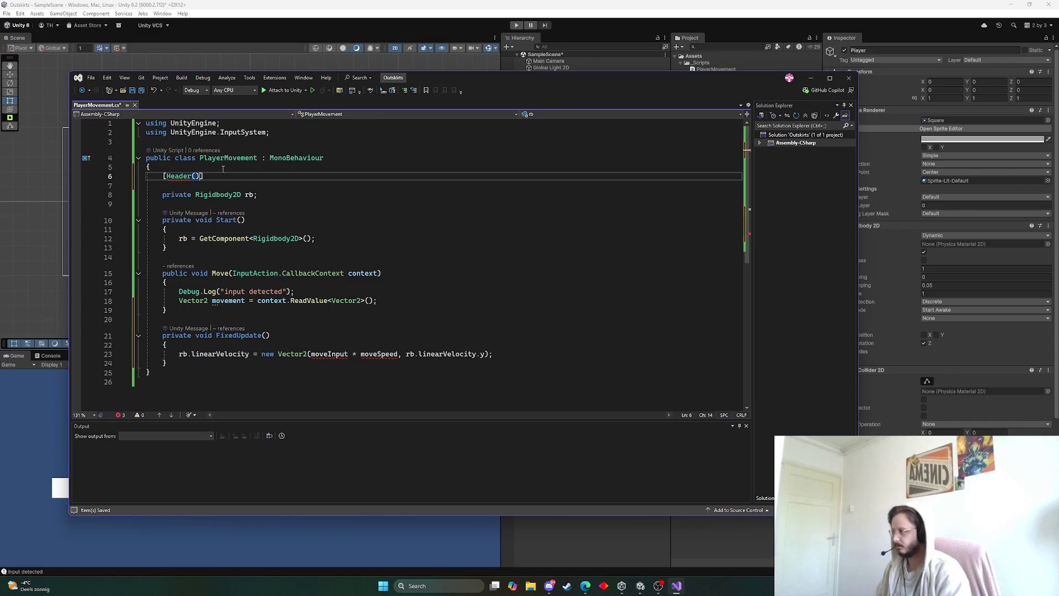
text("Stats)
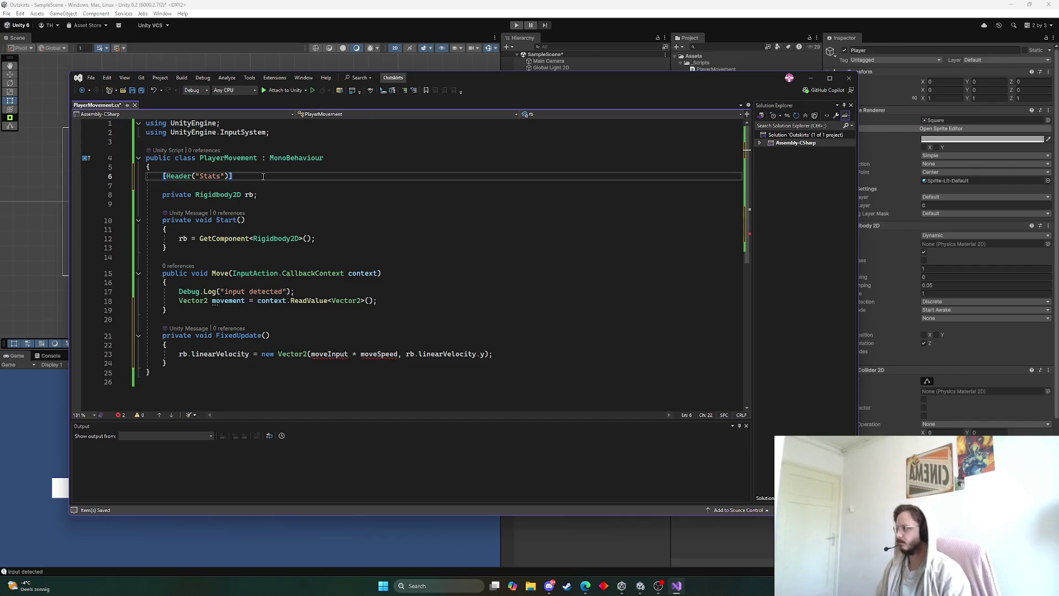
key(Return)
Step: Declare [SerializeField] private float moveSpeed = 5f below the Stats header
key(Tab)
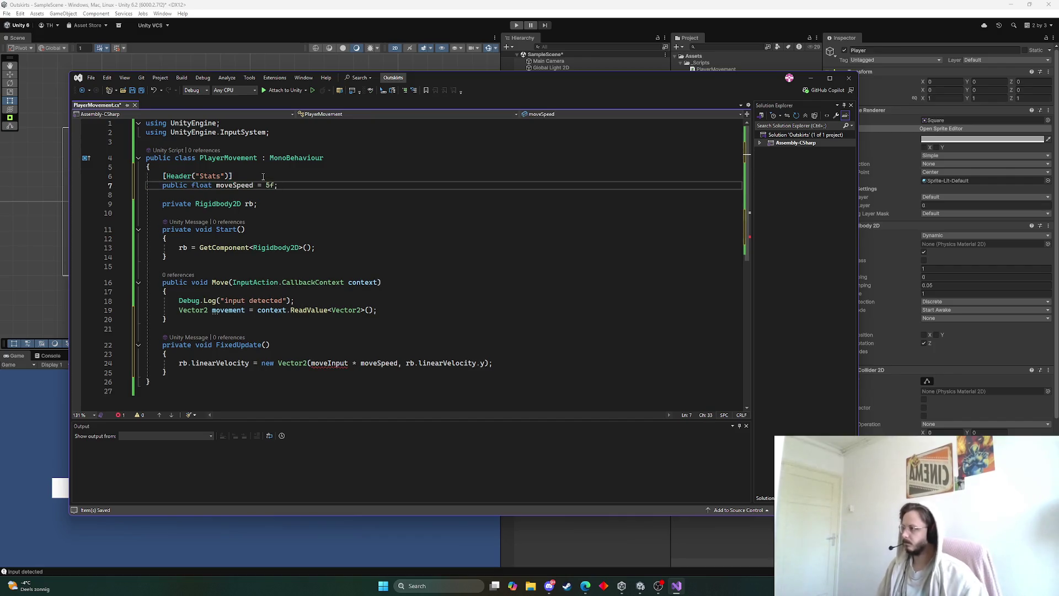
double_click(182, 187)
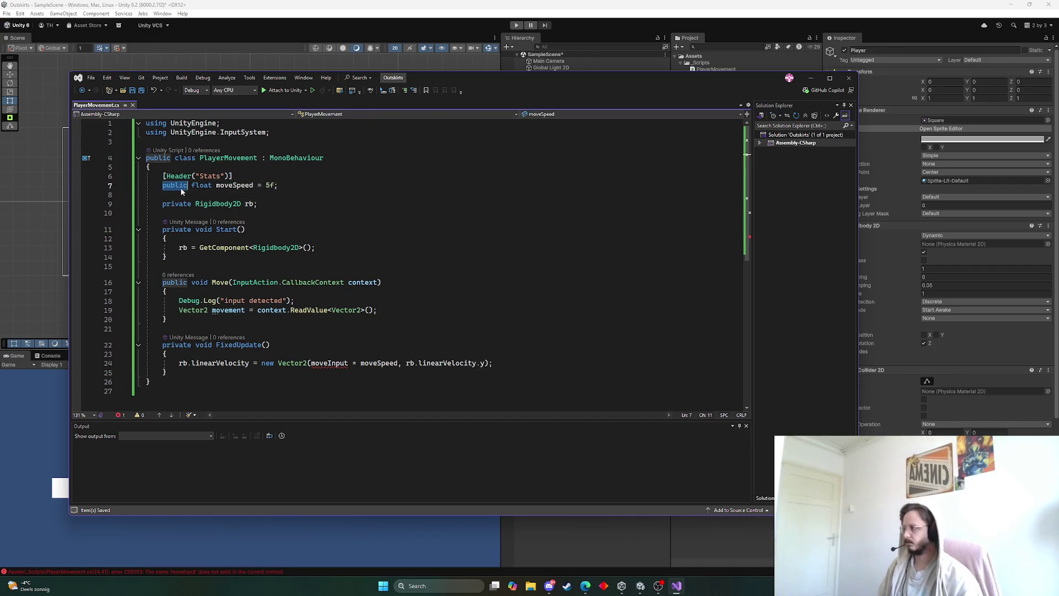
text([SerializeField] )
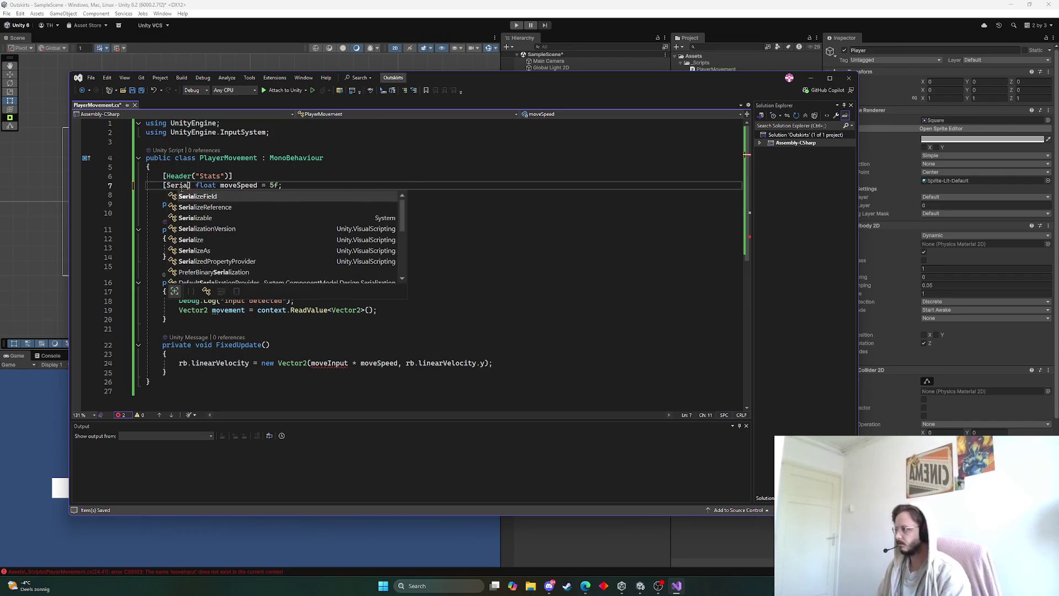
text(privatem)
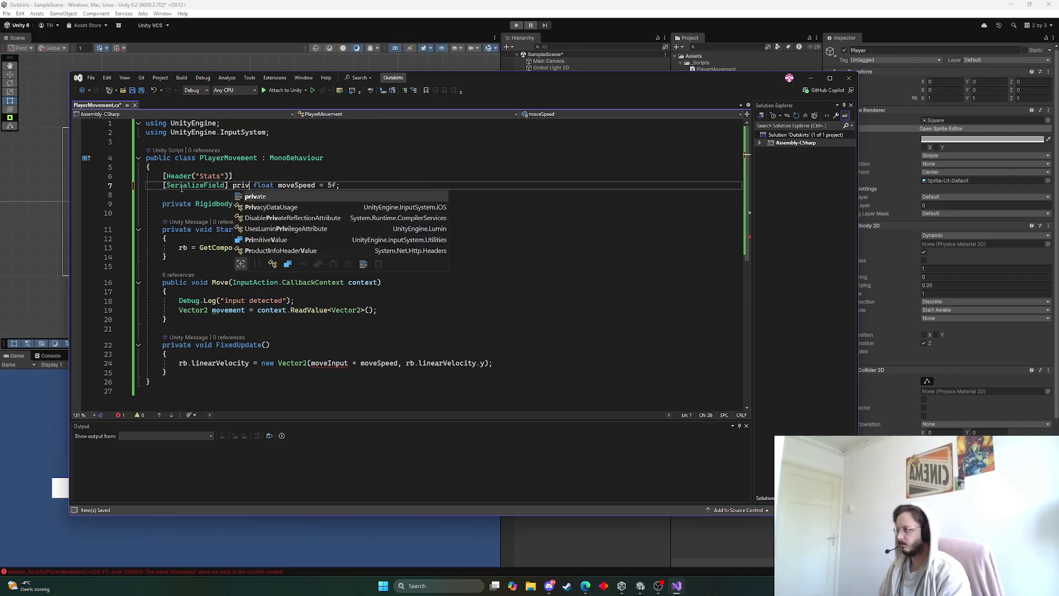
key(BackSpace)
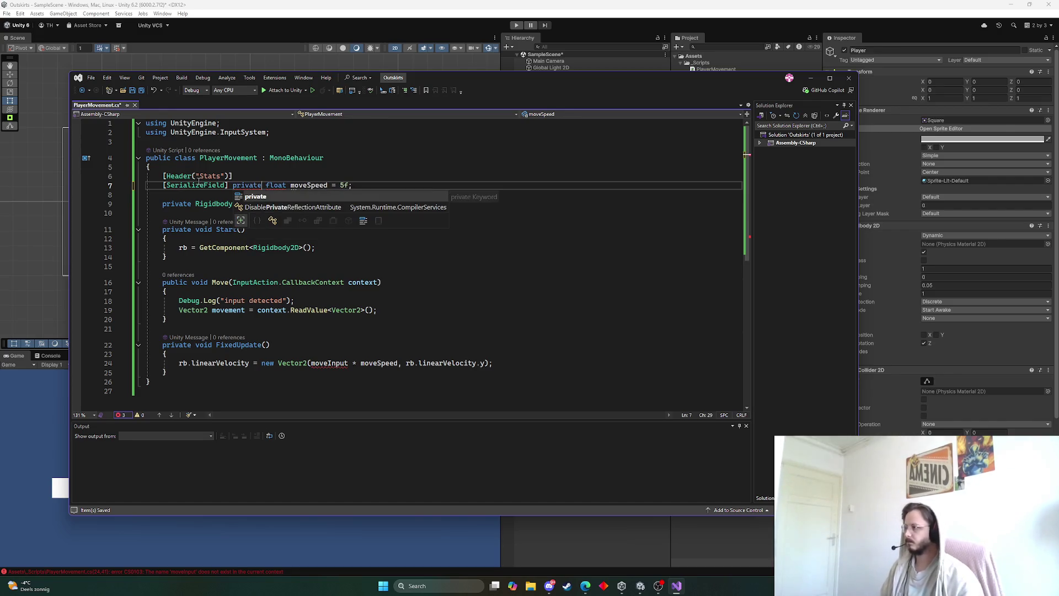
click(283, 185)
click(327, 186)
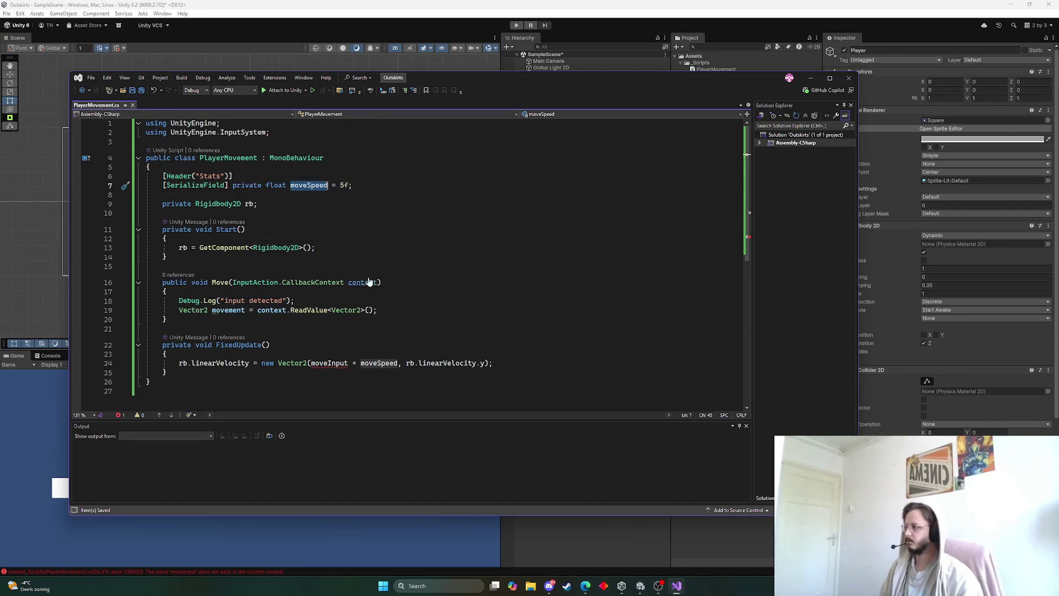
click(342, 363)
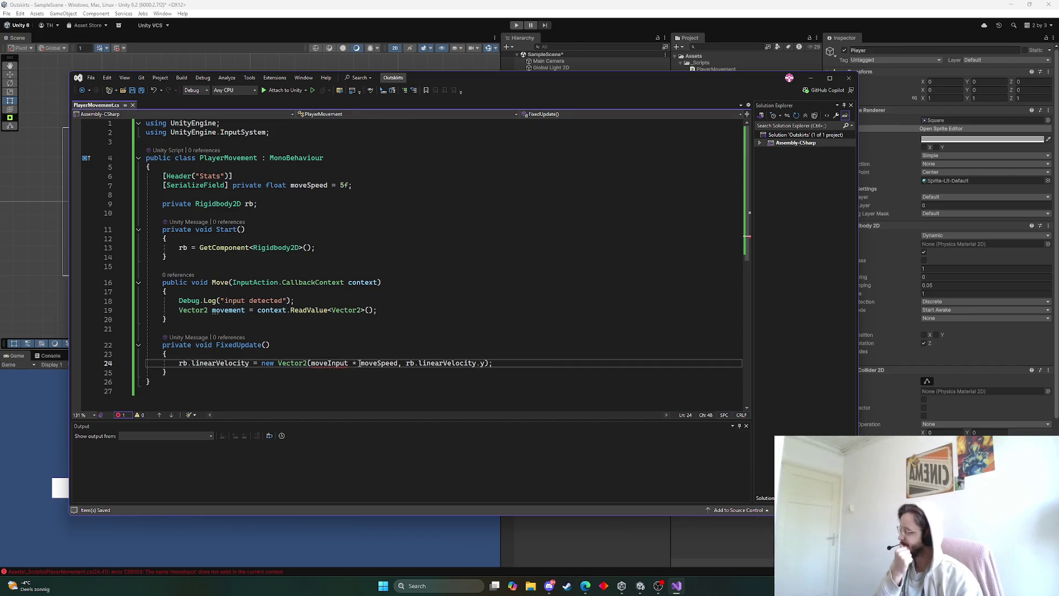
Step: Turn movement from a local variable in Move into a private Vector2 field
mouse_move(347, 364)
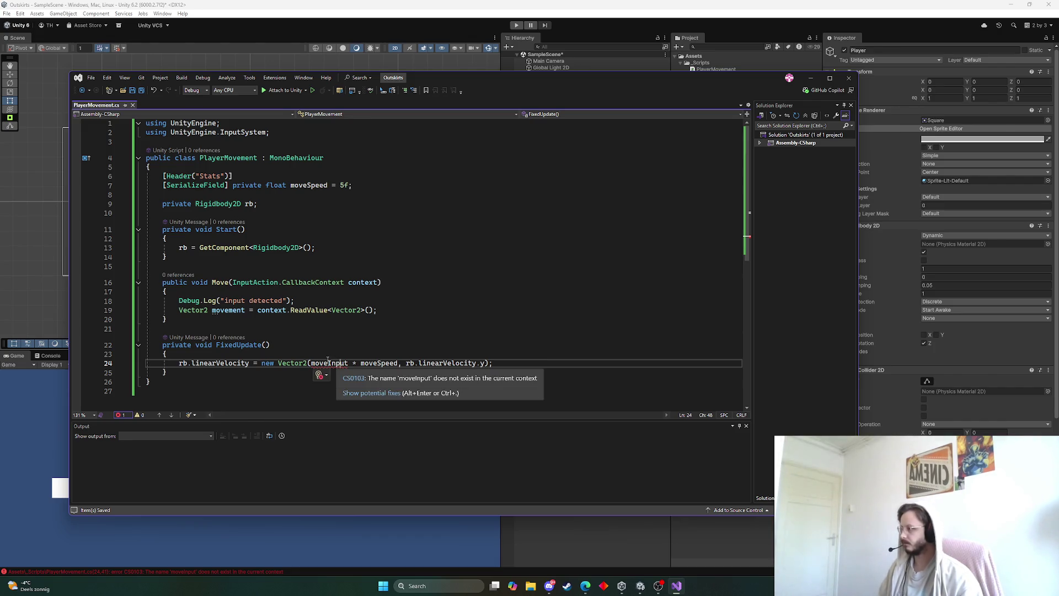
mouse_move(223, 308)
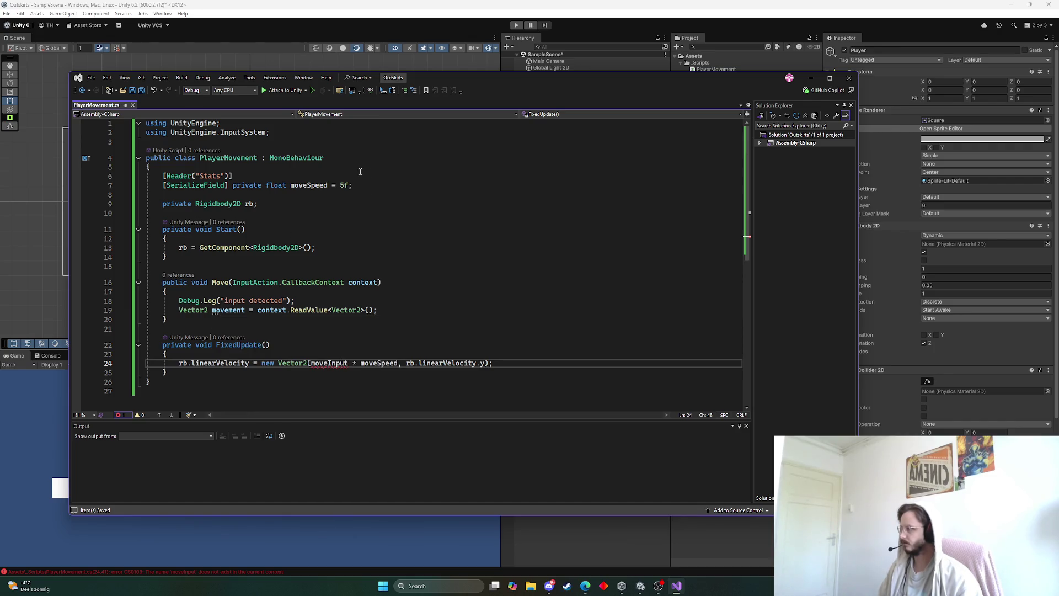
mouse_move(485, 361)
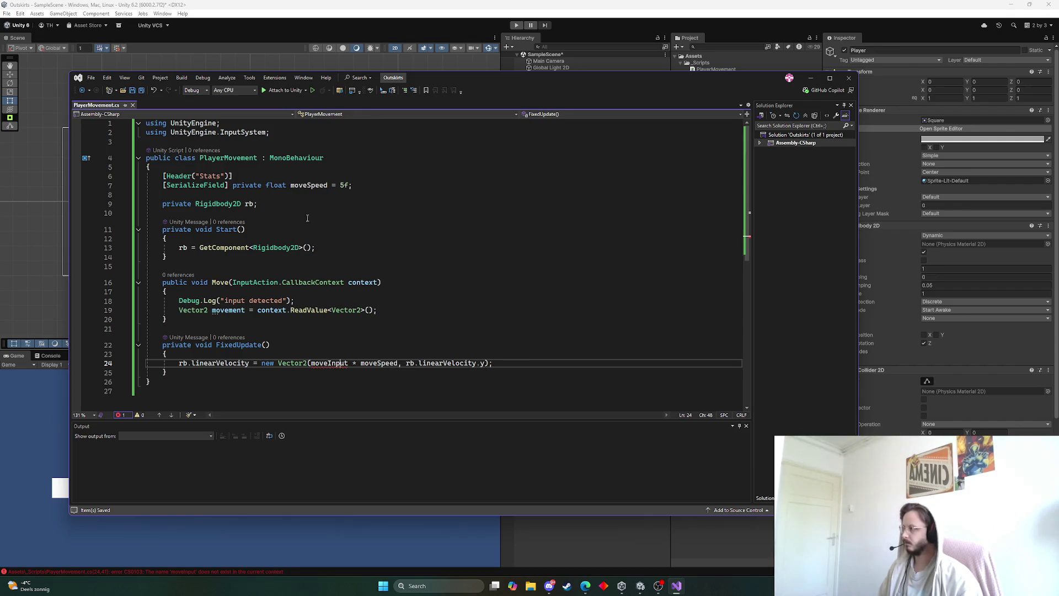
double_click(329, 363)
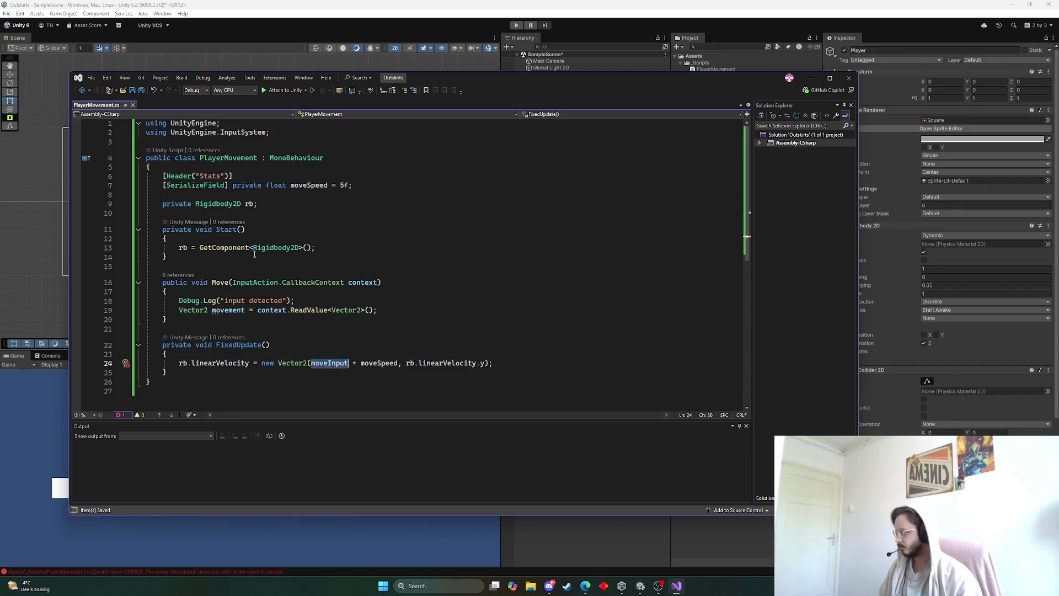
click(210, 310)
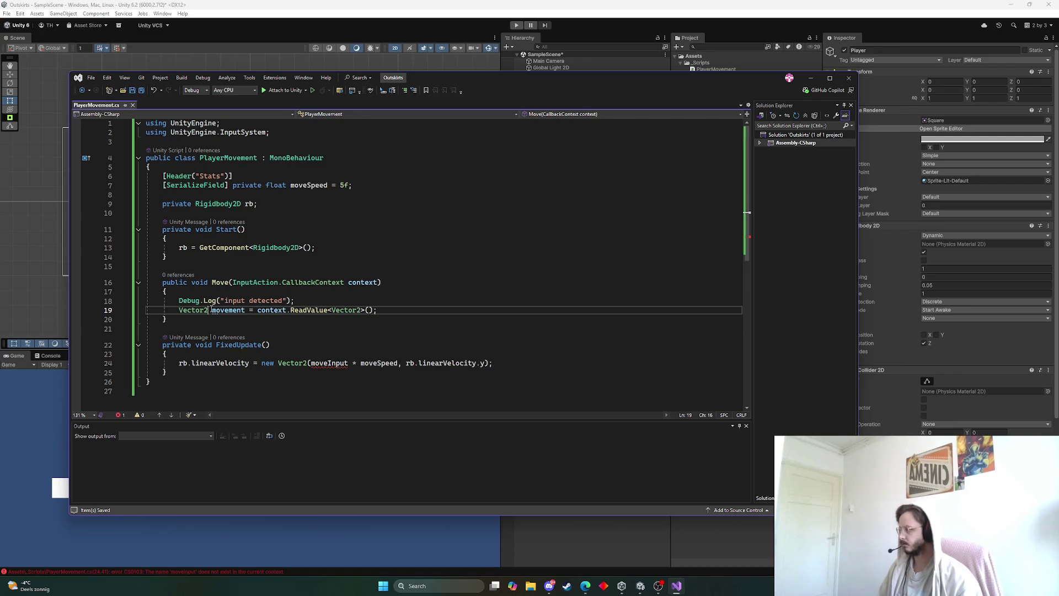
key(Home)
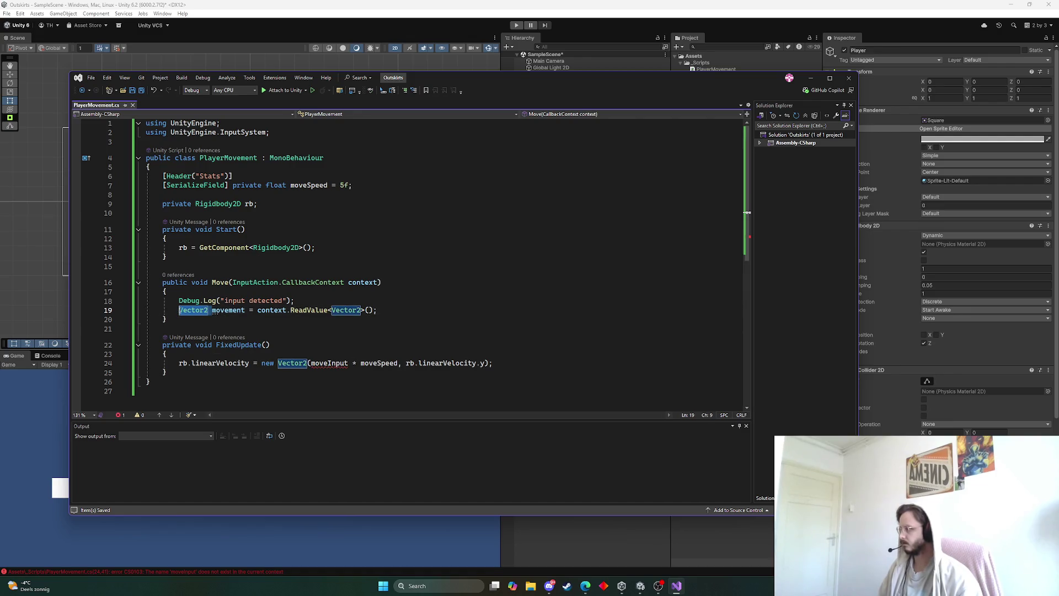
key(ctrl+Delete)
click(370, 188)
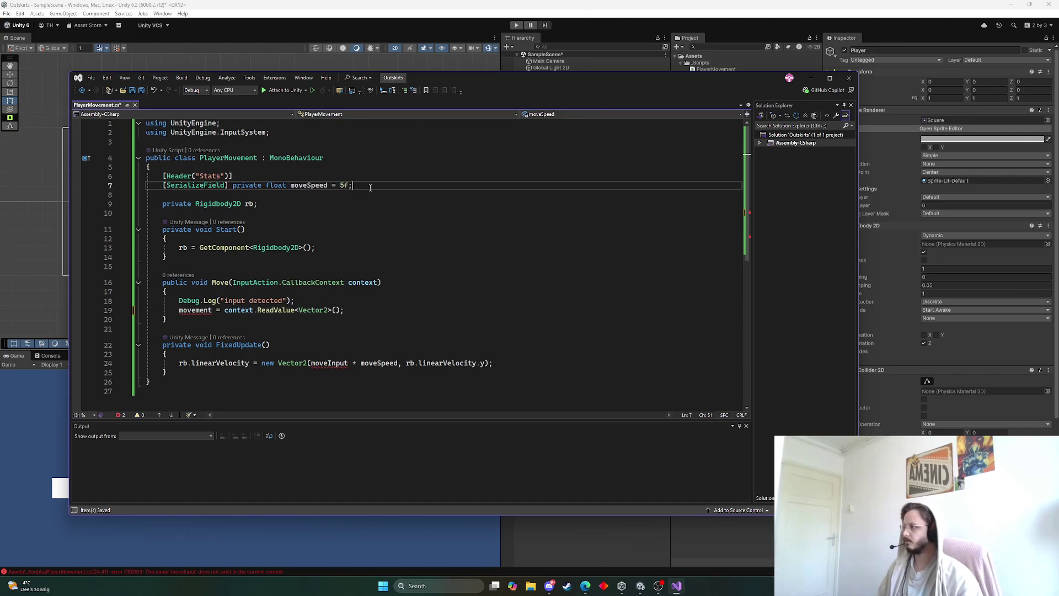
click(344, 201)
key(Return)
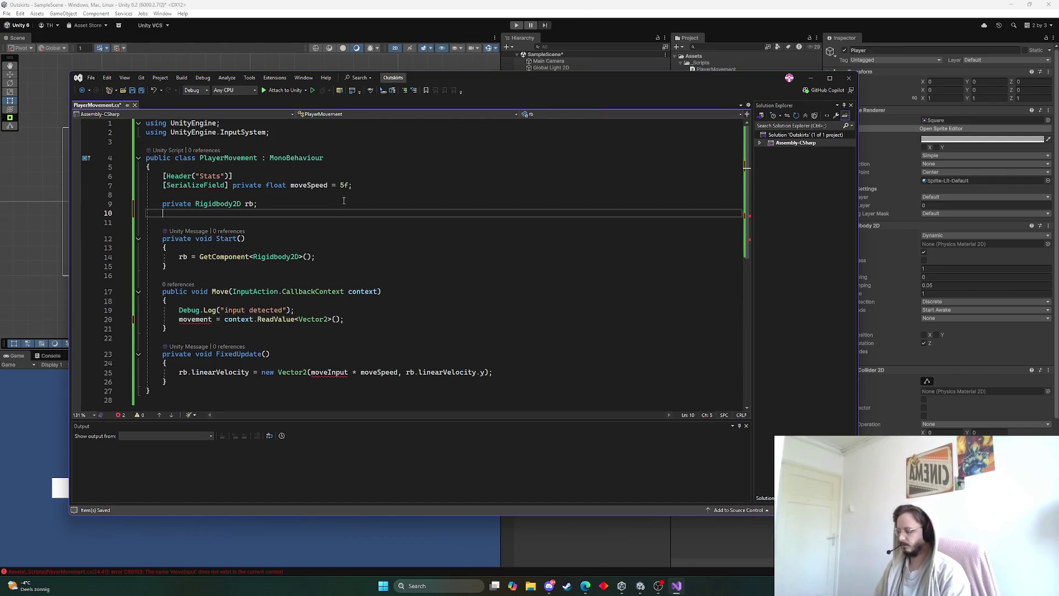
text(private Vector2)
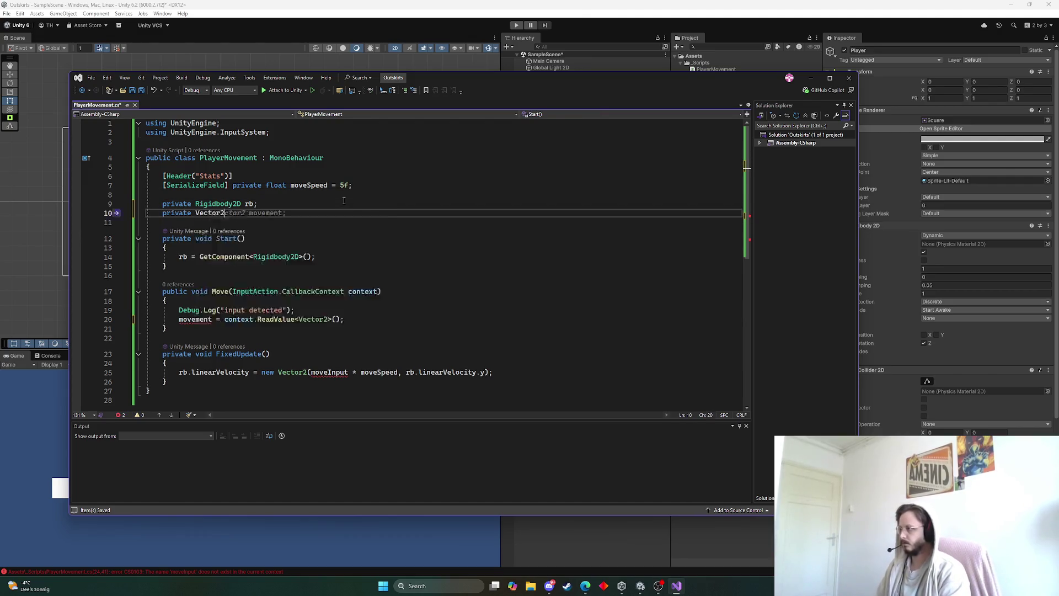
key(Tab)
Step: Replace moveInput with movement in the velocity line
double_click(195, 321)
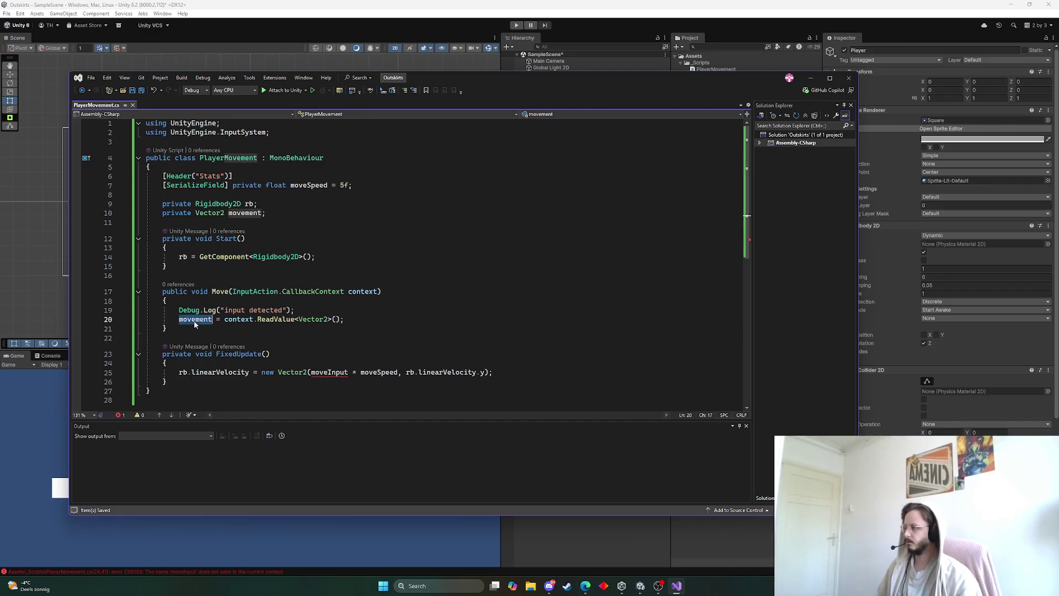
key(ctrl+c)
double_click(330, 372)
key(ctrl+v)
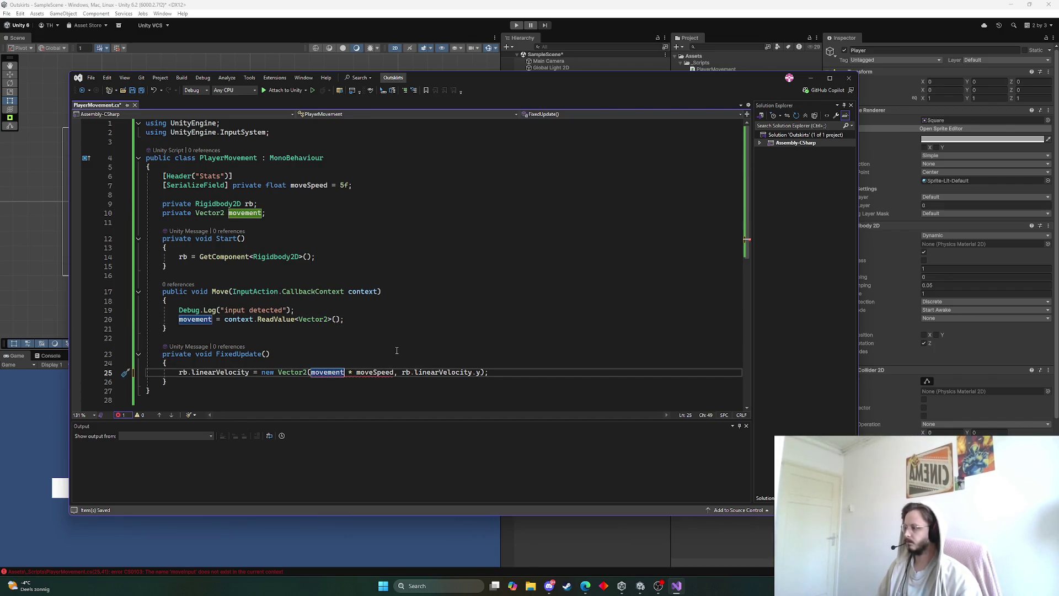
mouse_move(353, 375)
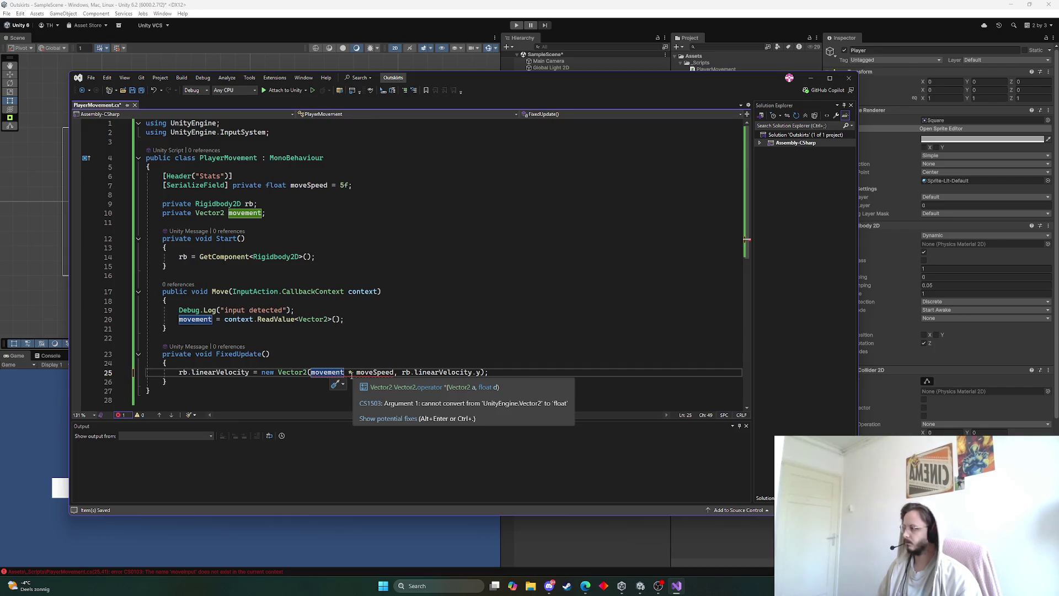
key(ctrl+a)
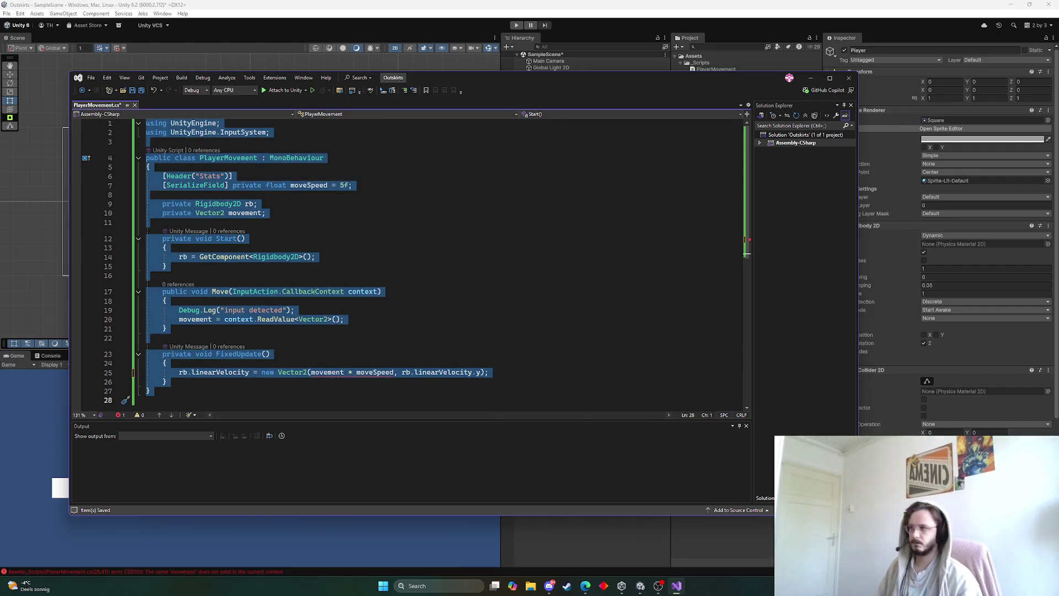
key(alt+Tab)
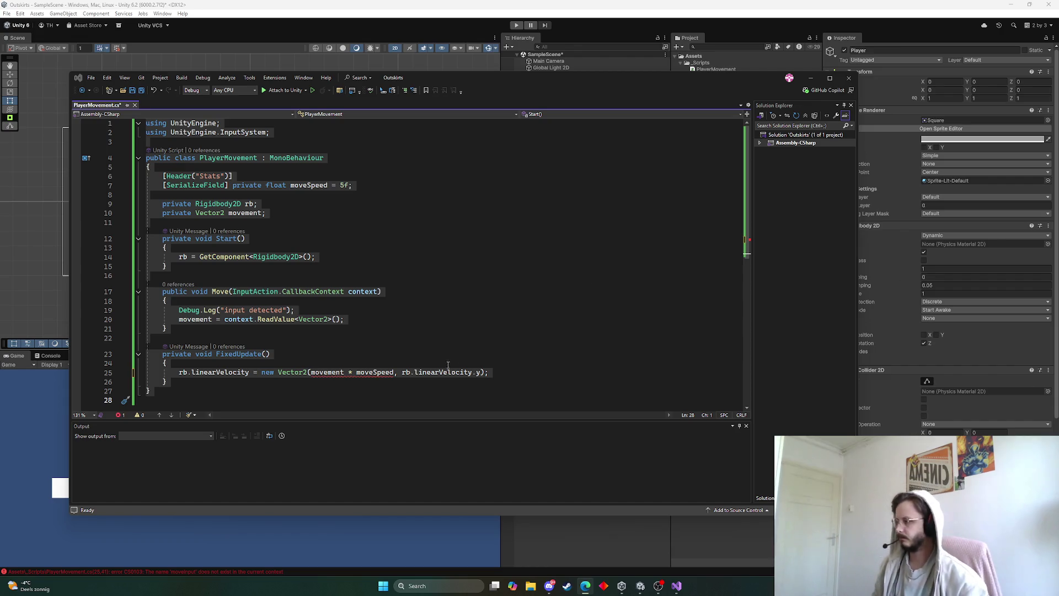
Step: Make the velocity line use movement.x, then save PlayerMovement.cs and return to Unity
click(345, 372)
text(.x)
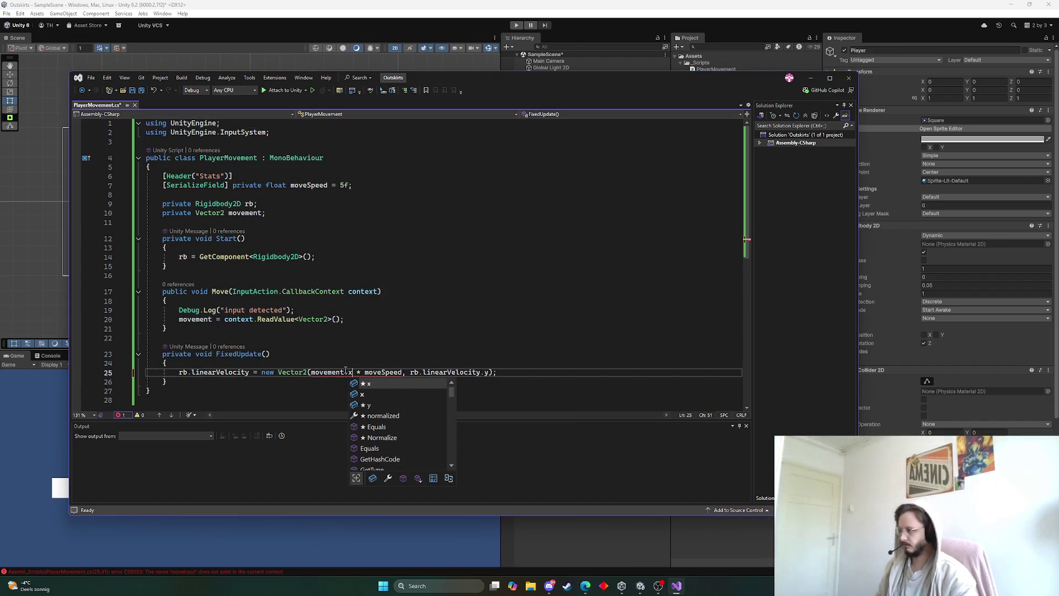
key(Escape)
key(ctrl+s)
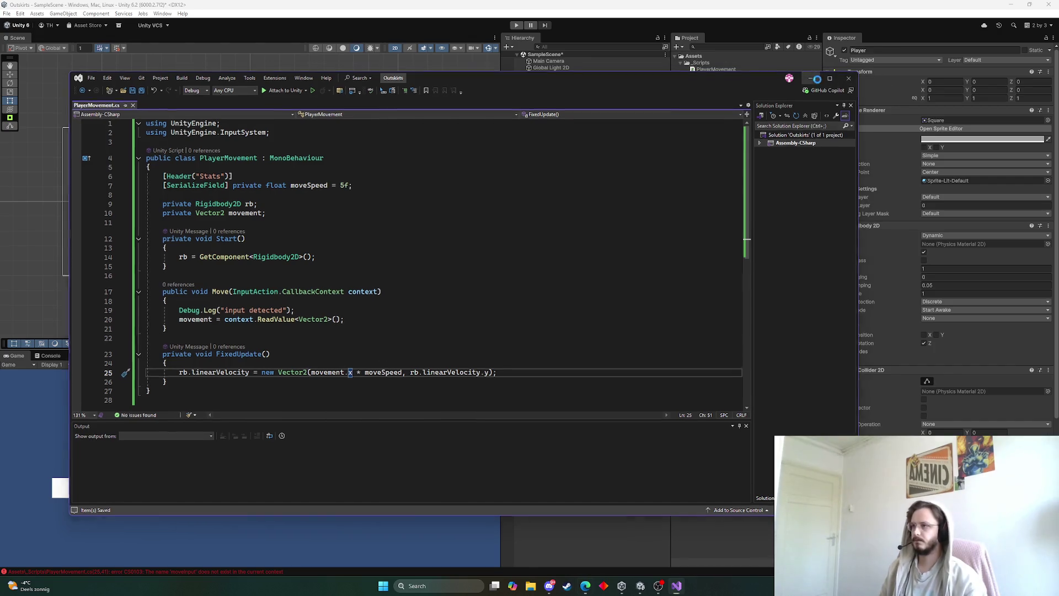
click(816, 79)
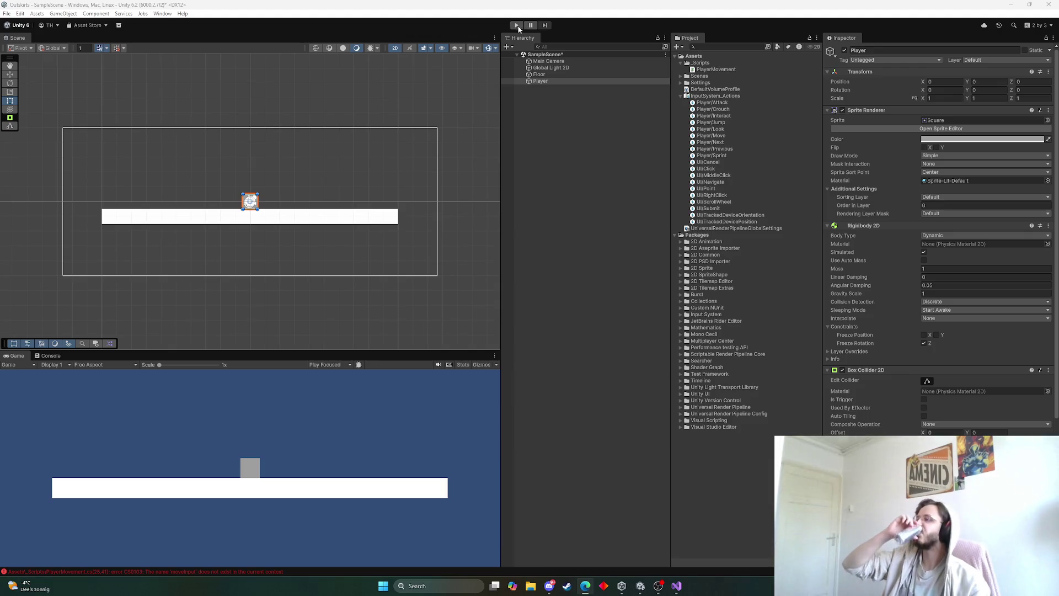
Step: Play-test moving the player left and right with D and A, then stop and parent Main Camera to Player
click(517, 26)
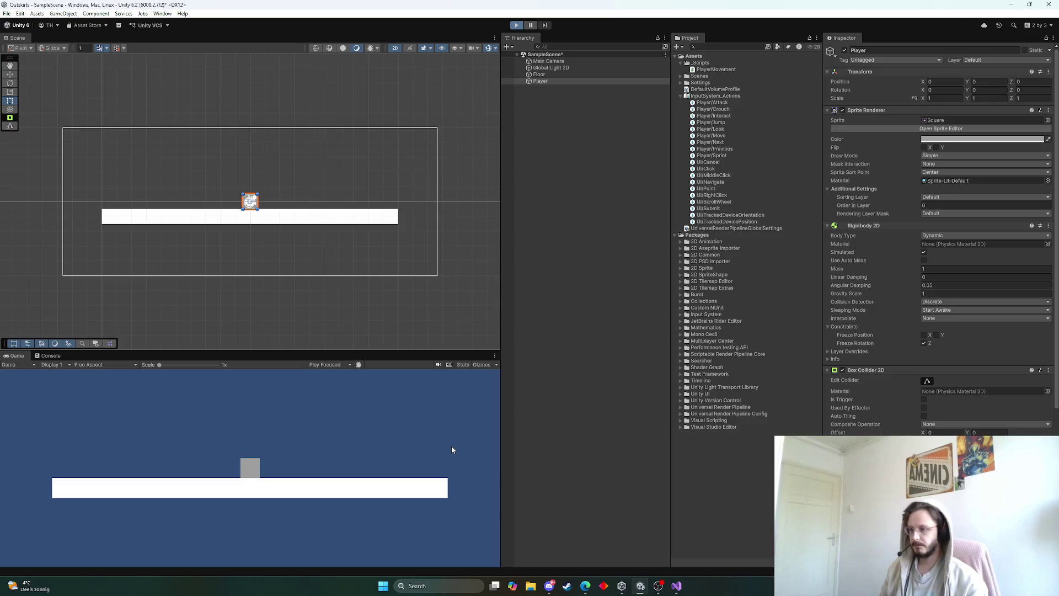
key(d)
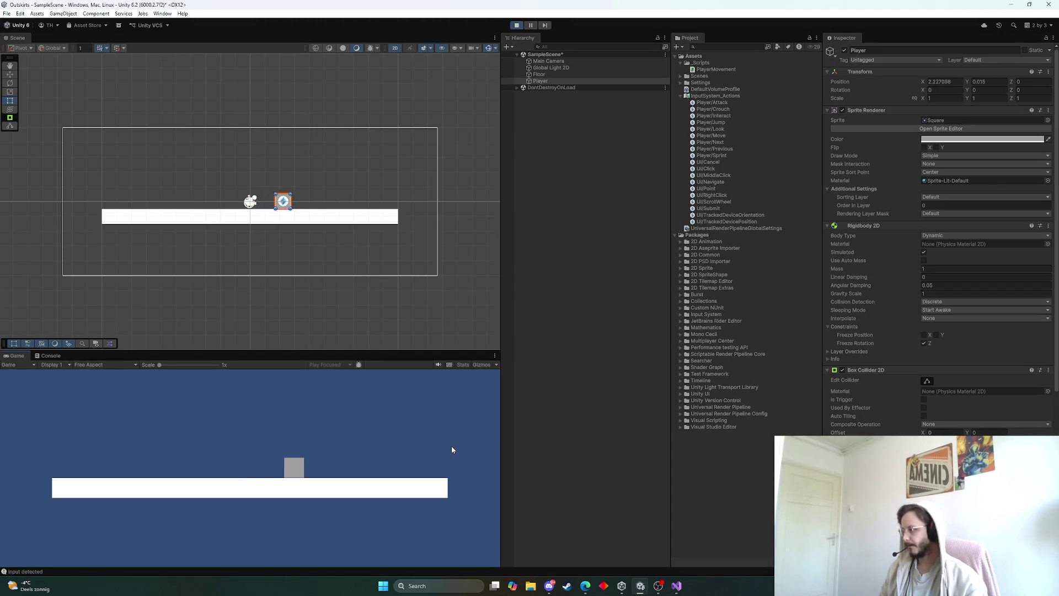
key(a)
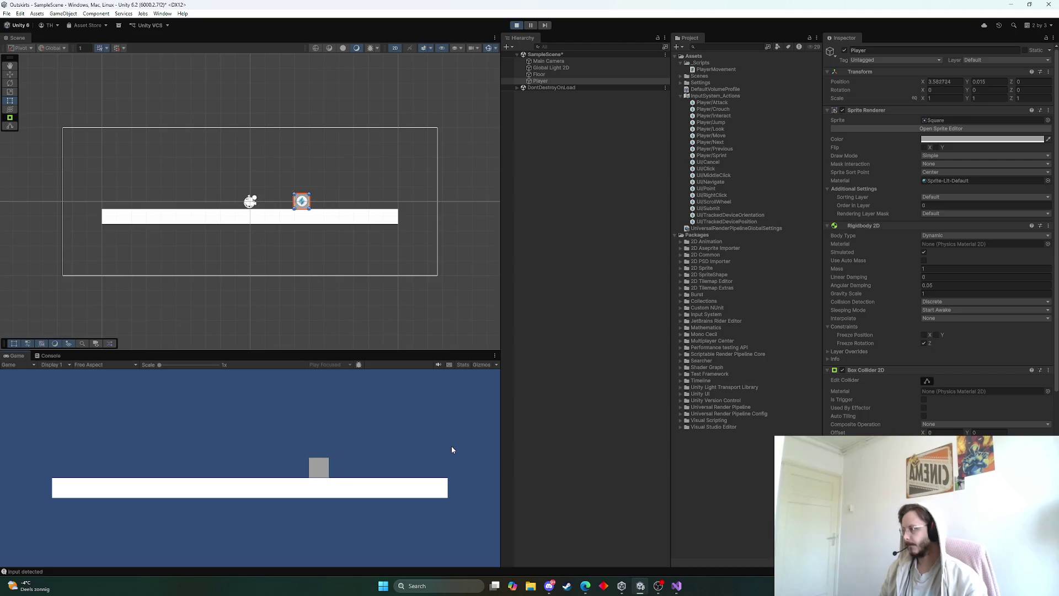
key(a)
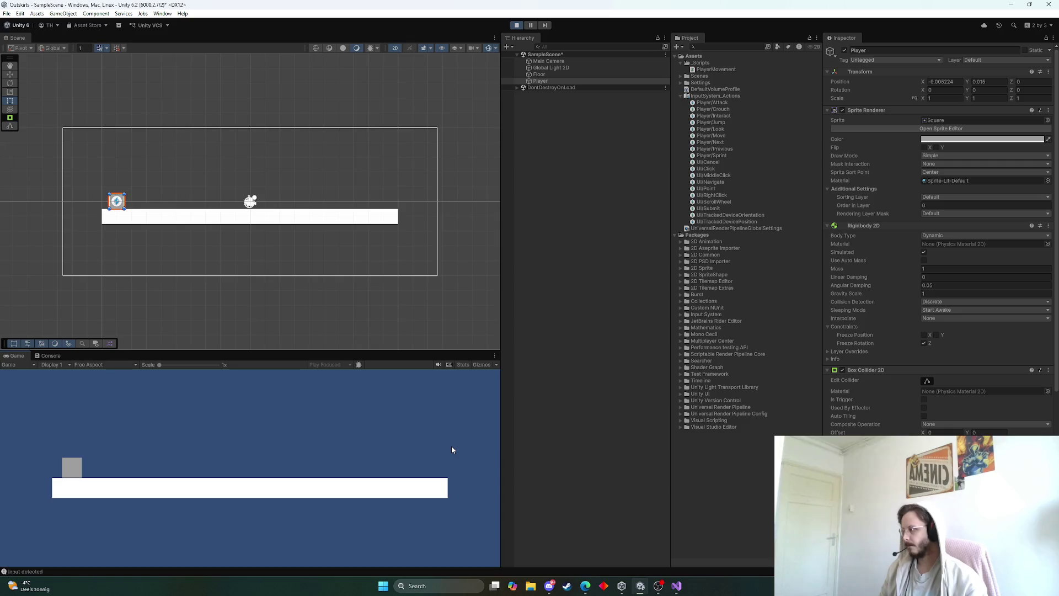
key(d)
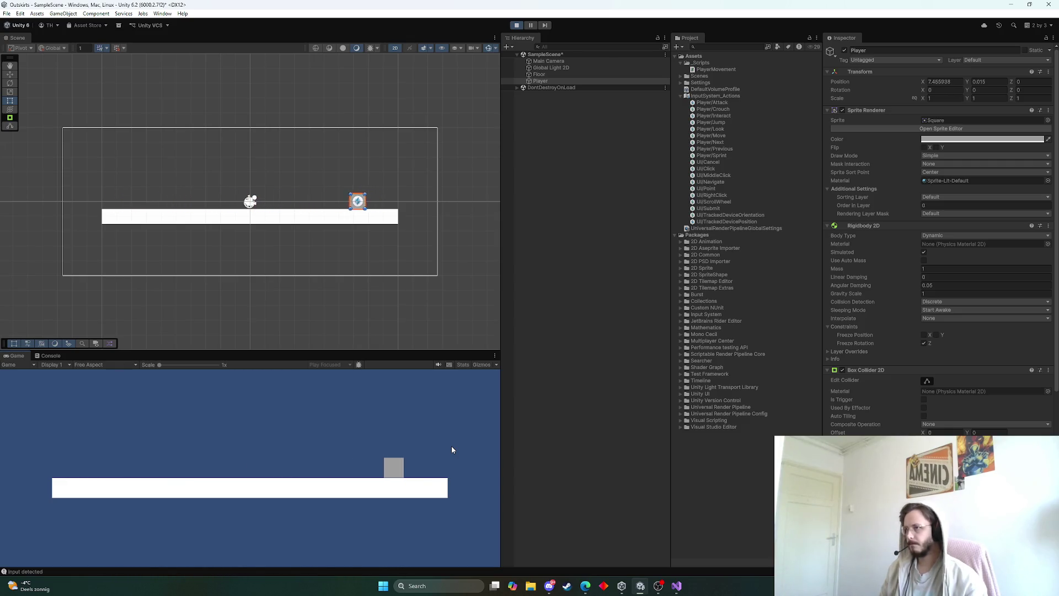
key(a)
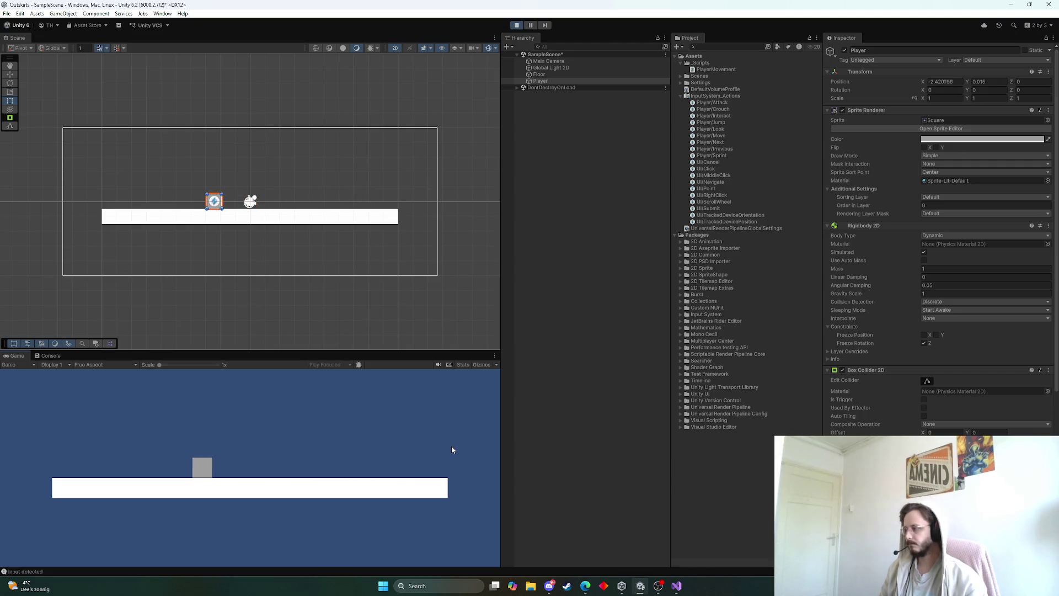
key(ctrl+p)
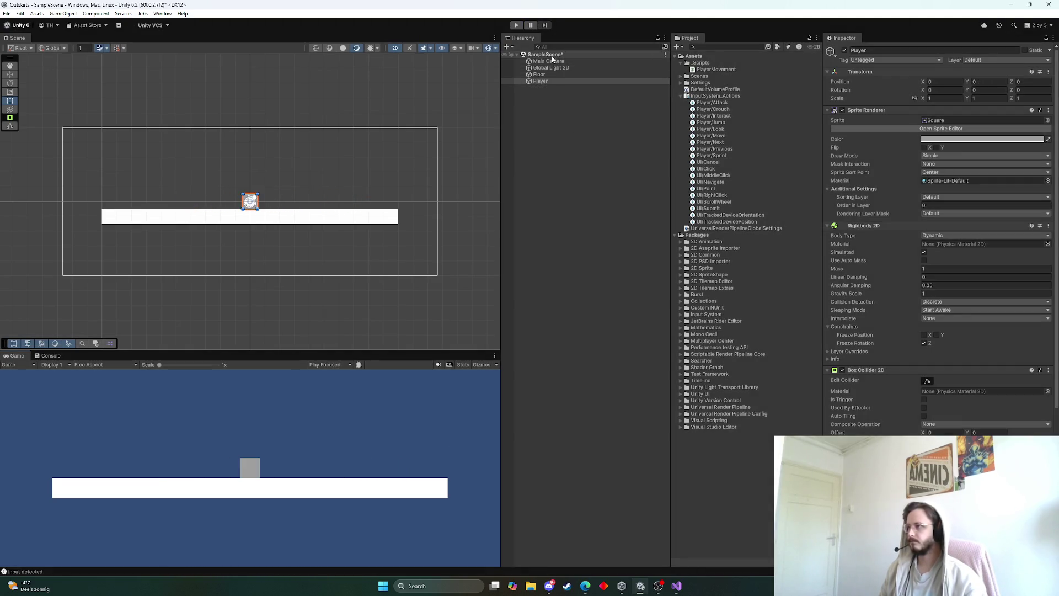
drag(552, 60, 540, 81)
Step: Play-test moving the player left and right to confirm the parented Main Camera follows it
click(554, 81)
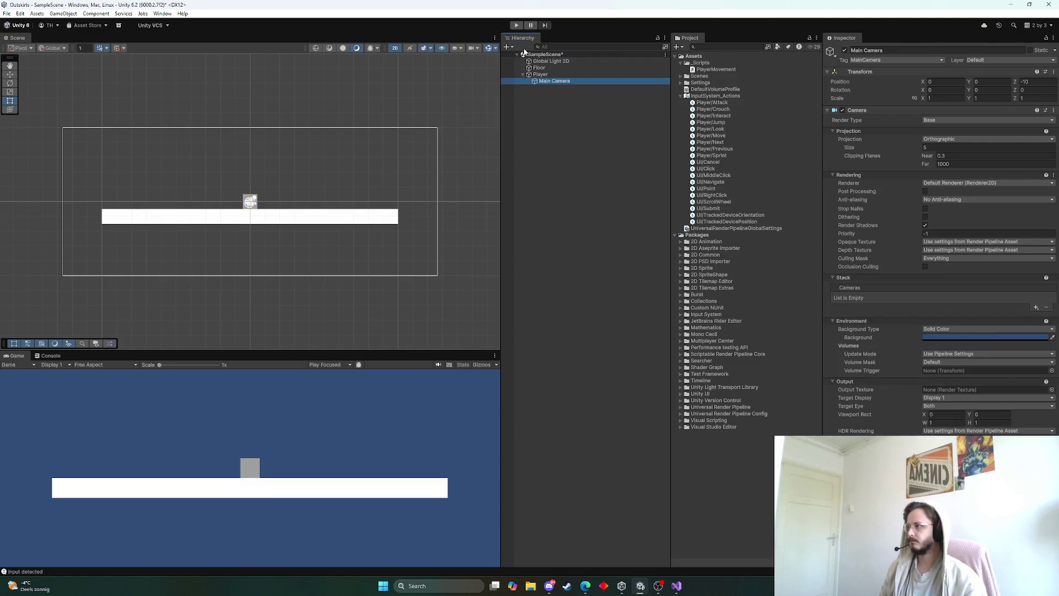
key(ctrl+p)
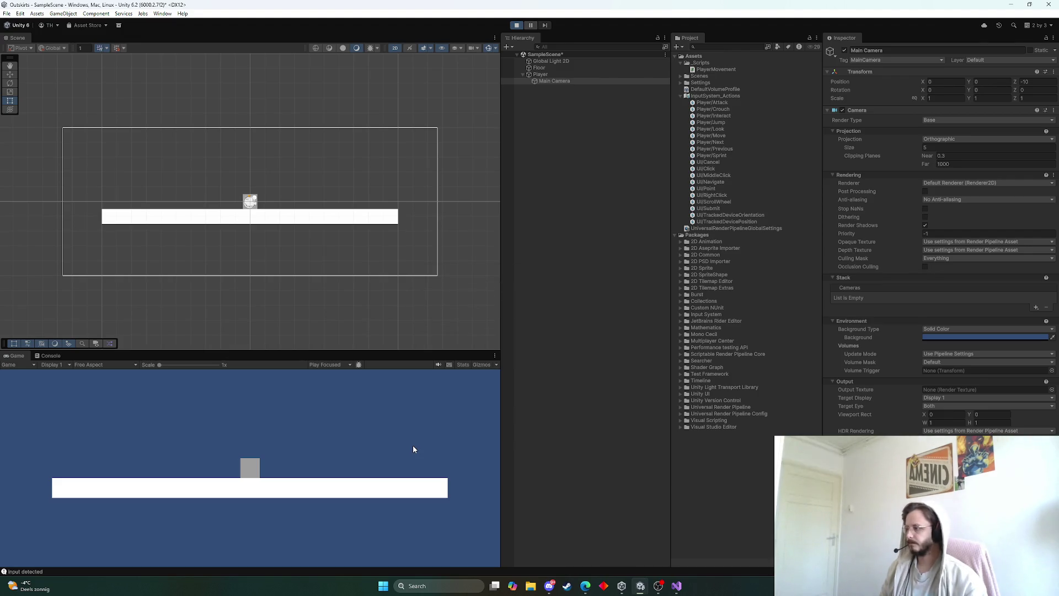
key(d)
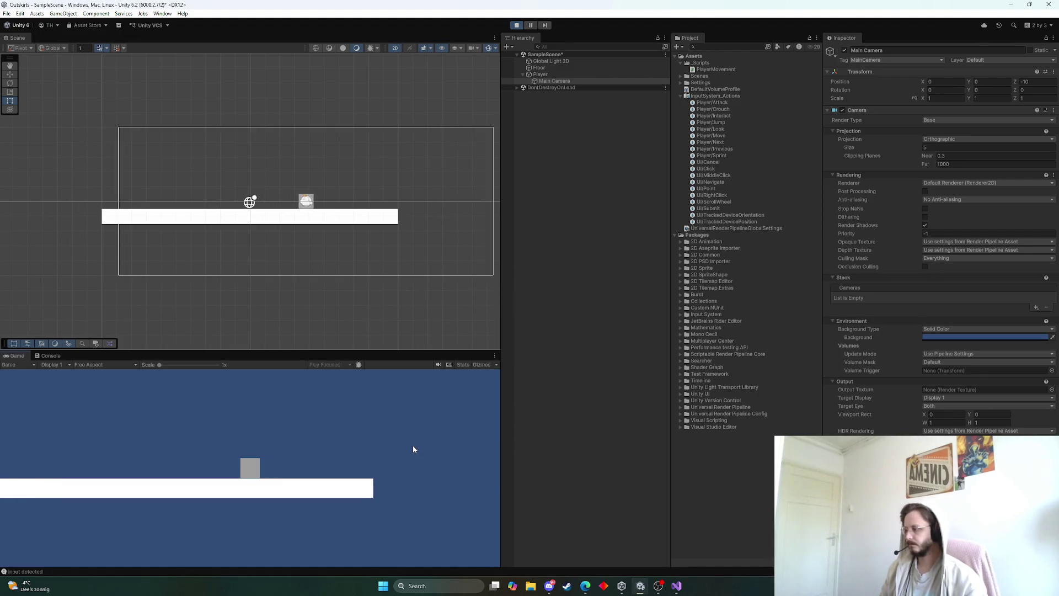
key(a)
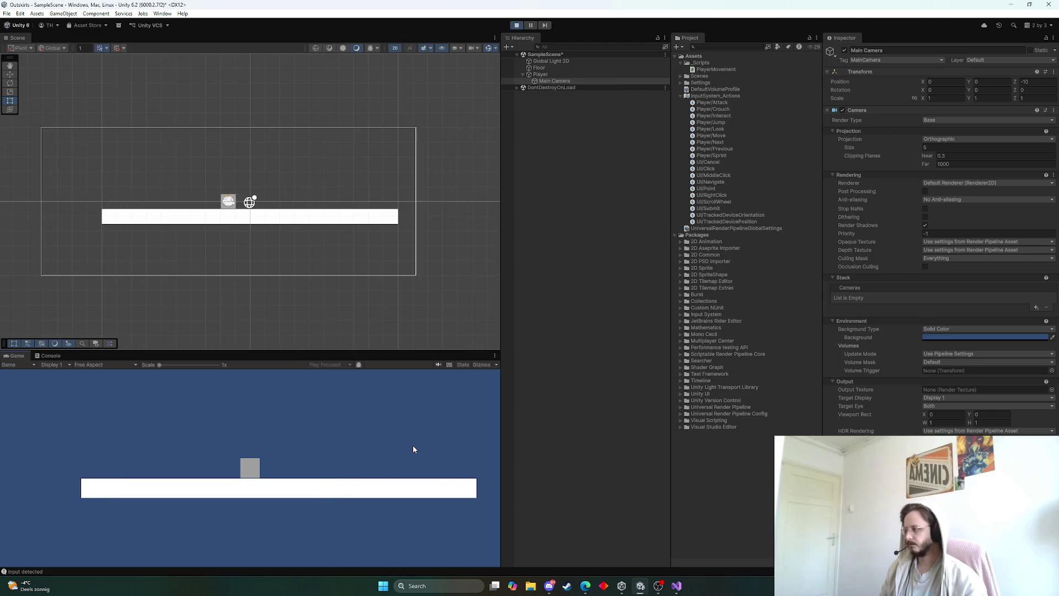
key(a)
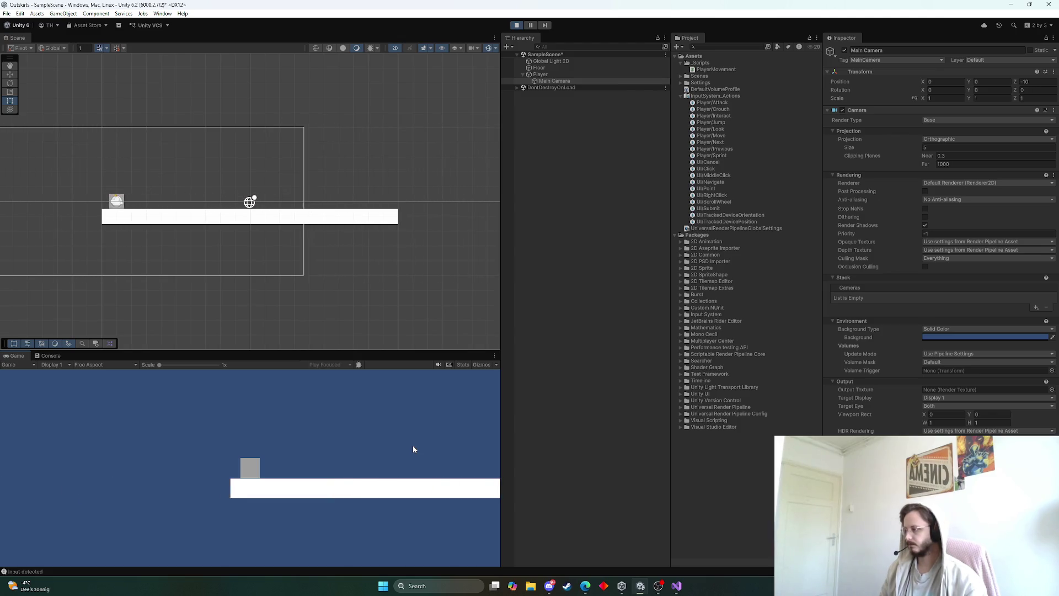
key(d)
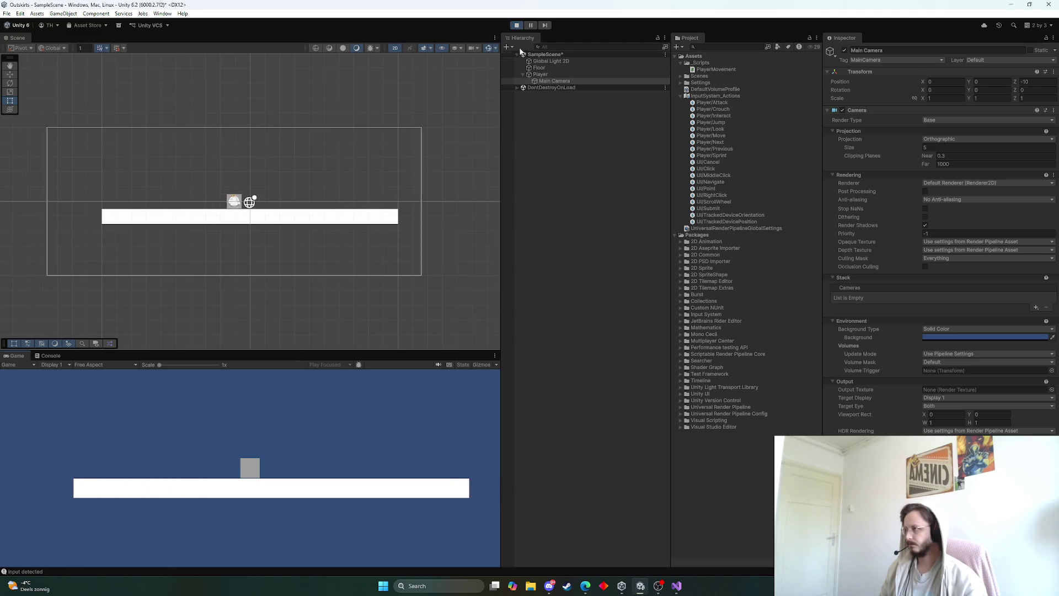
key(a)
key(d)
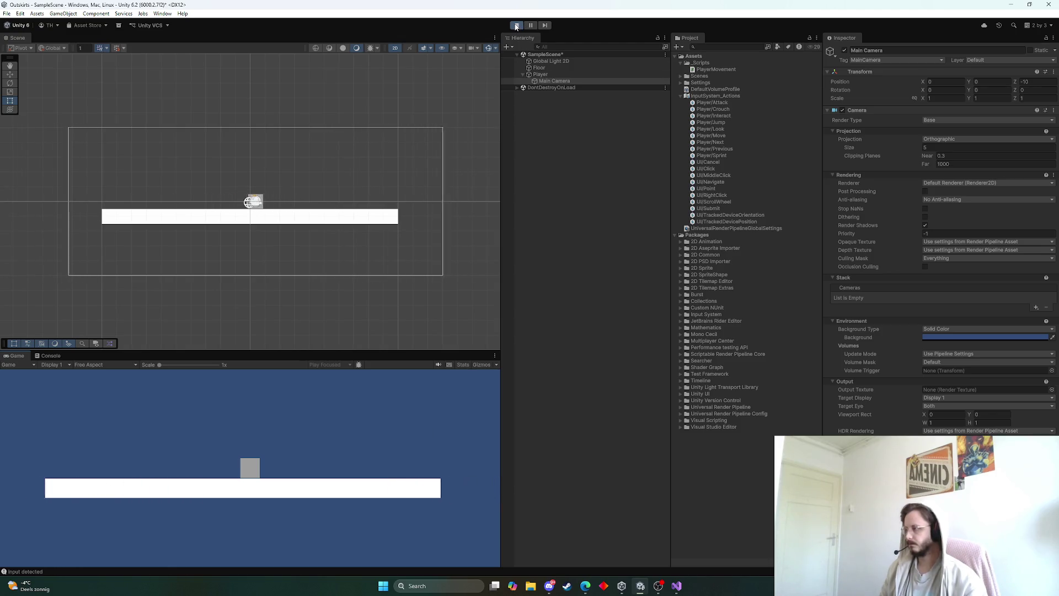
key(d)
key(a)
key(d)
key(a)
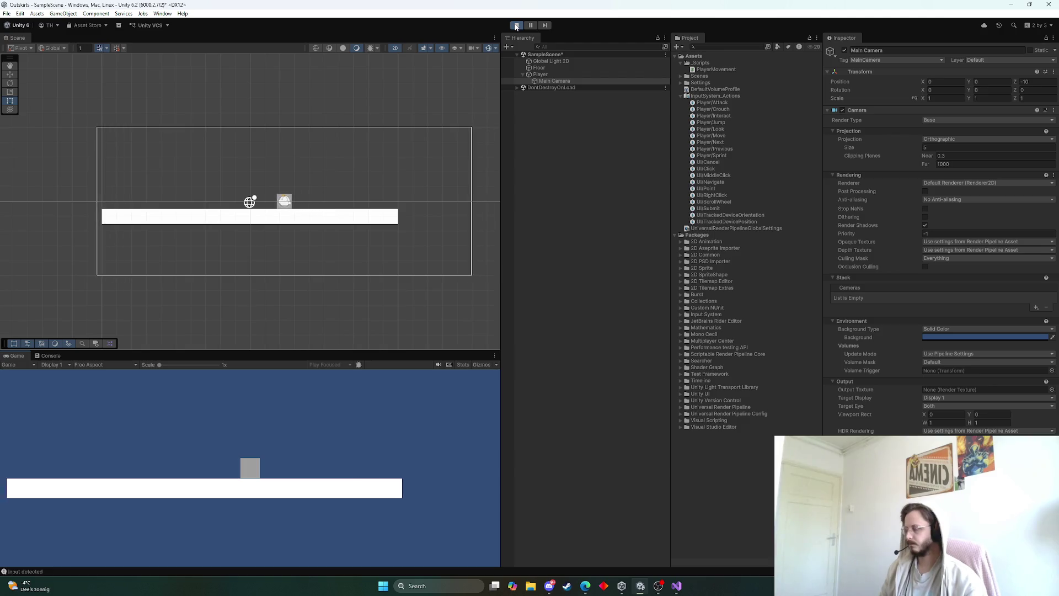
key(a)
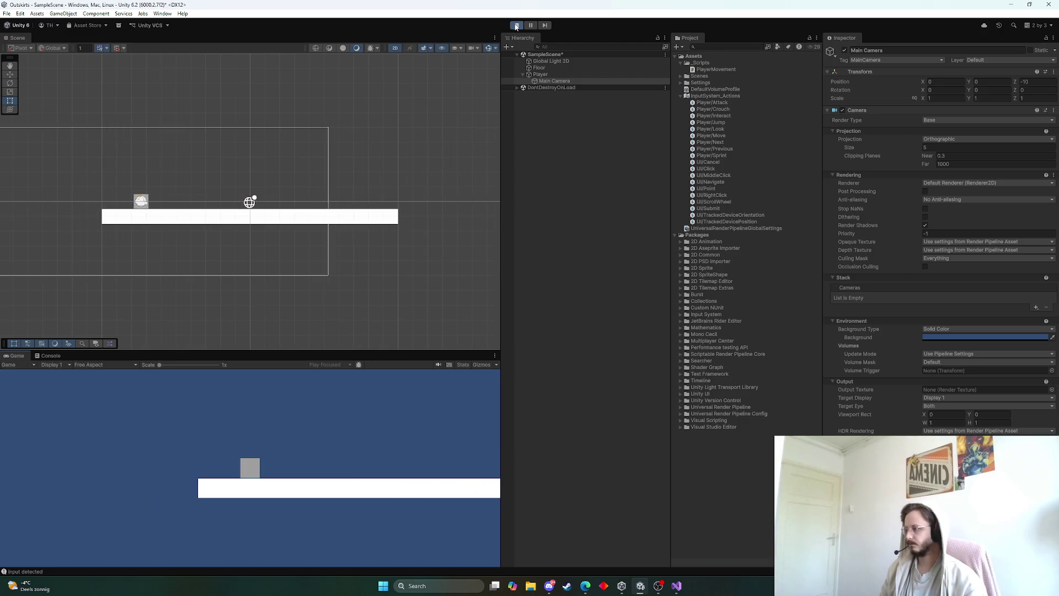
key(d)
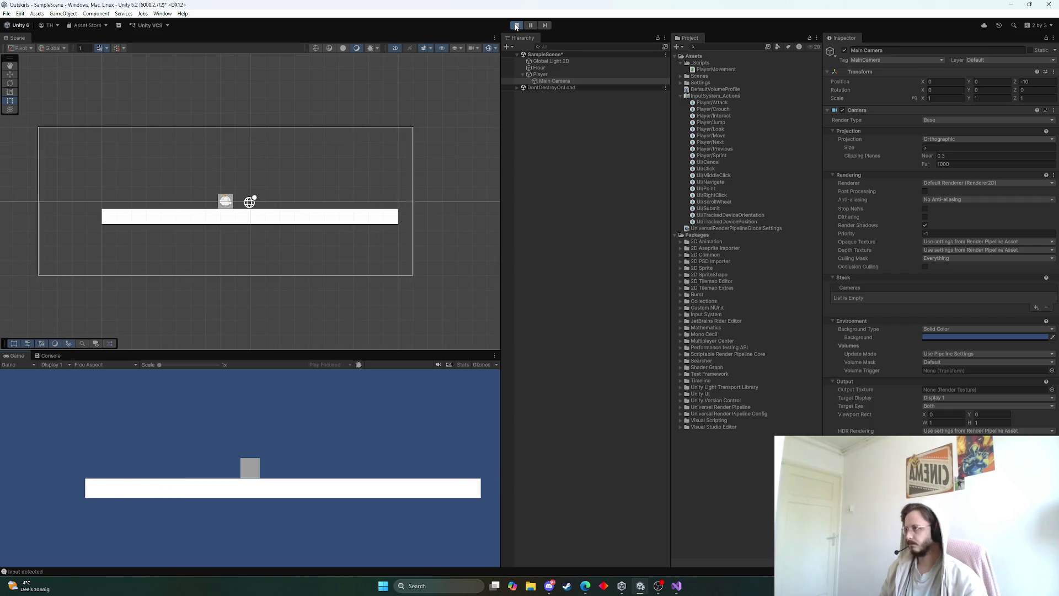
click(516, 26)
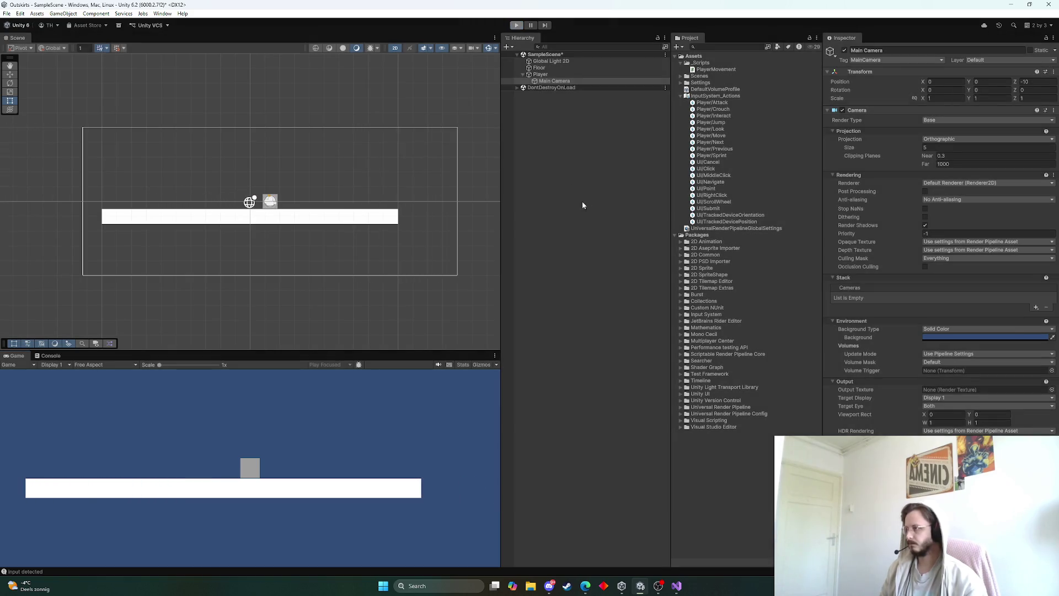
click(556, 75)
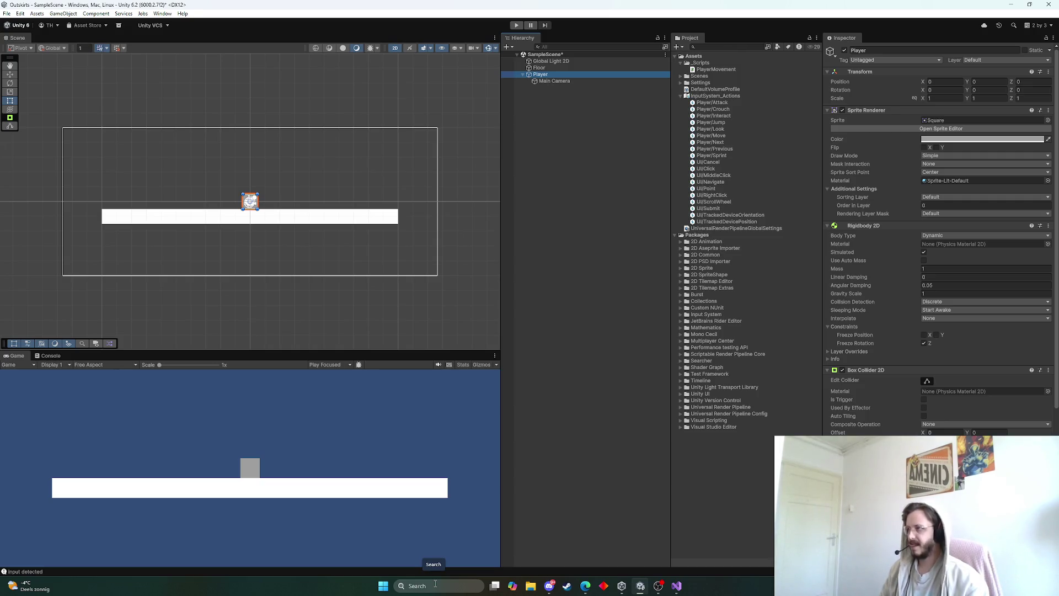
click(562, 443)
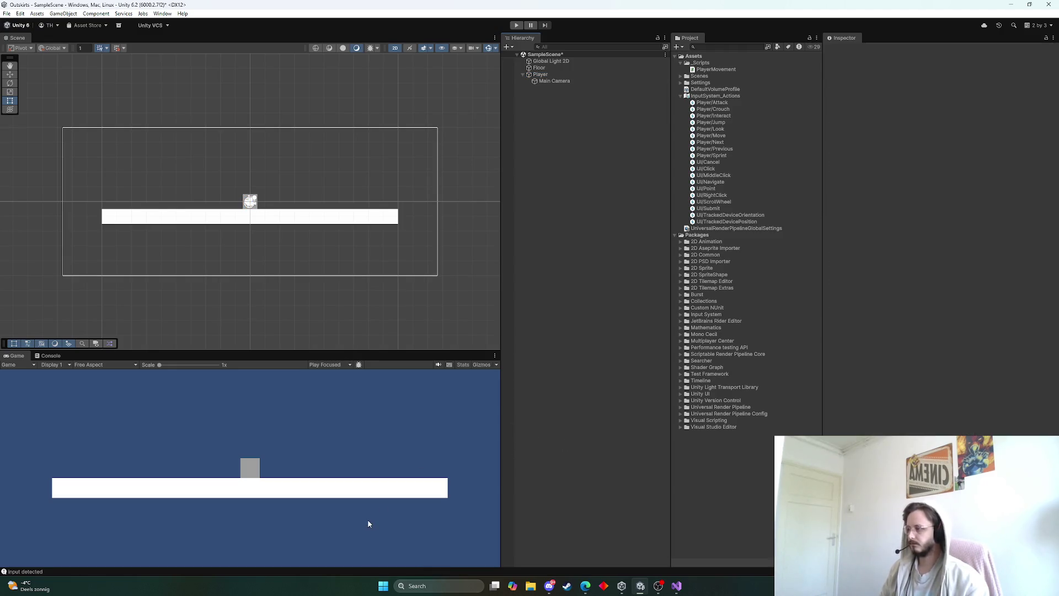
scroll(325, 262, down, 4)
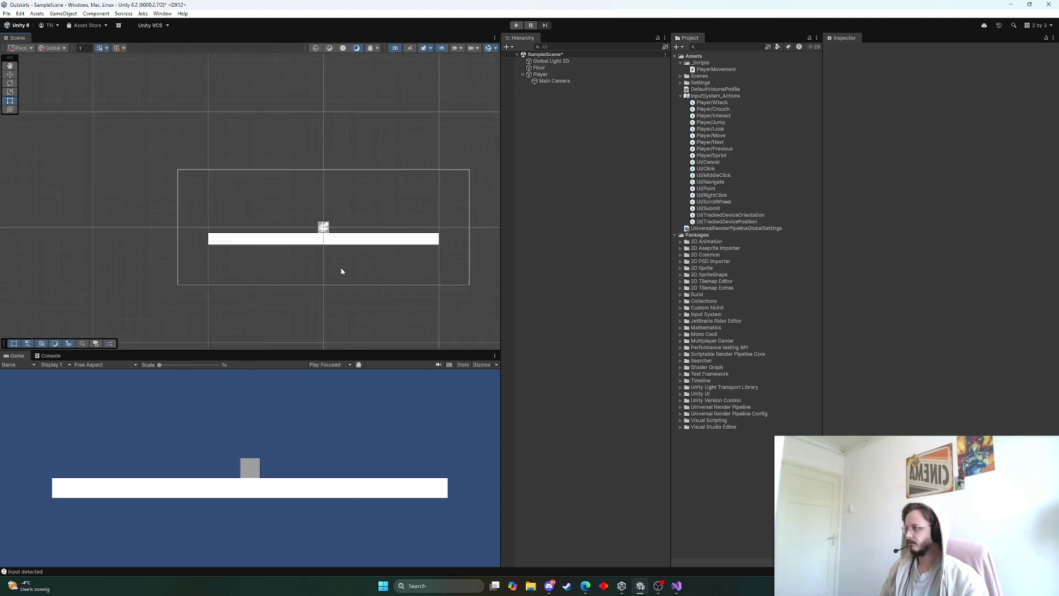
click(363, 245)
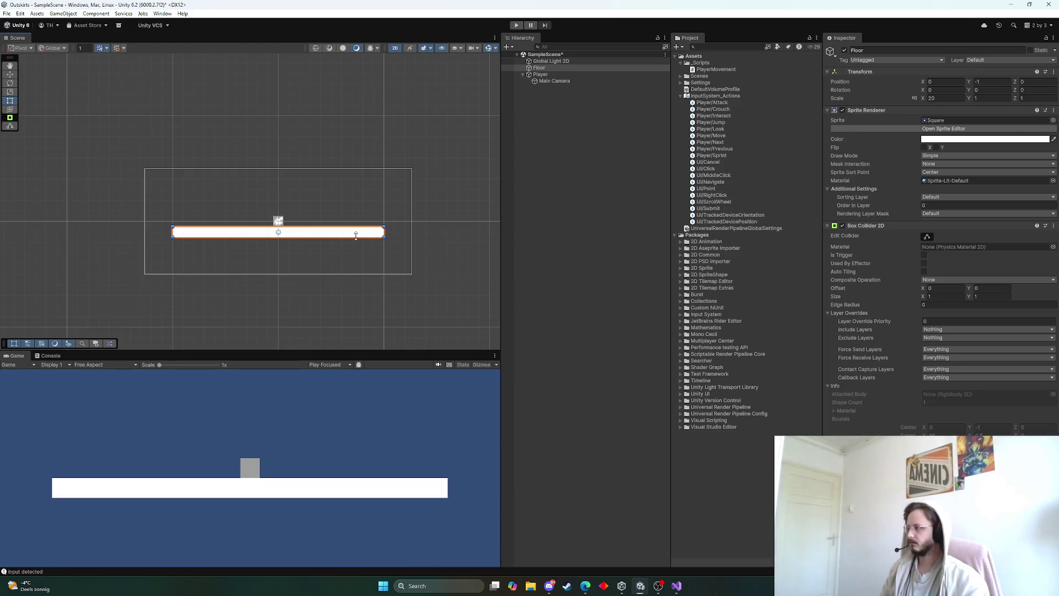
scroll(335, 276, down, 3)
scroll(333, 276, up, 3)
scroll(329, 267, up, 4)
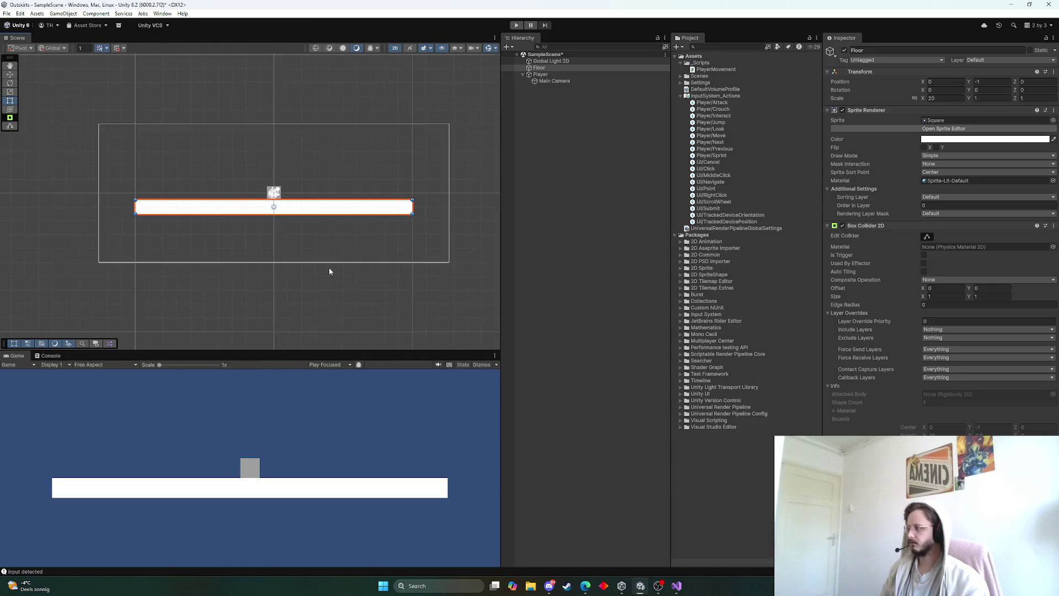
scroll(320, 275, down, 2)
click(316, 277)
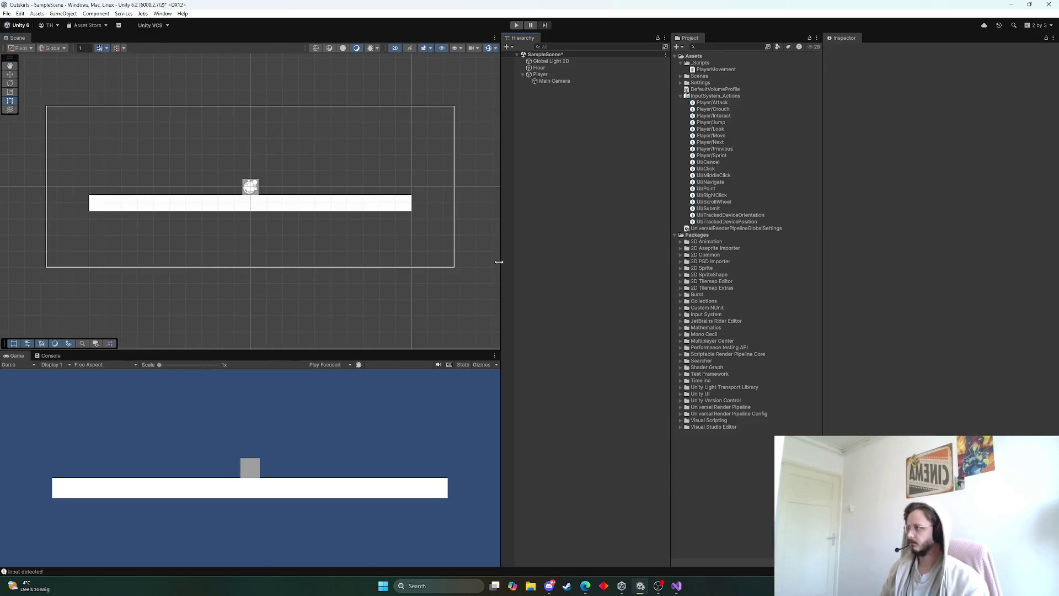
right_click(534, 117)
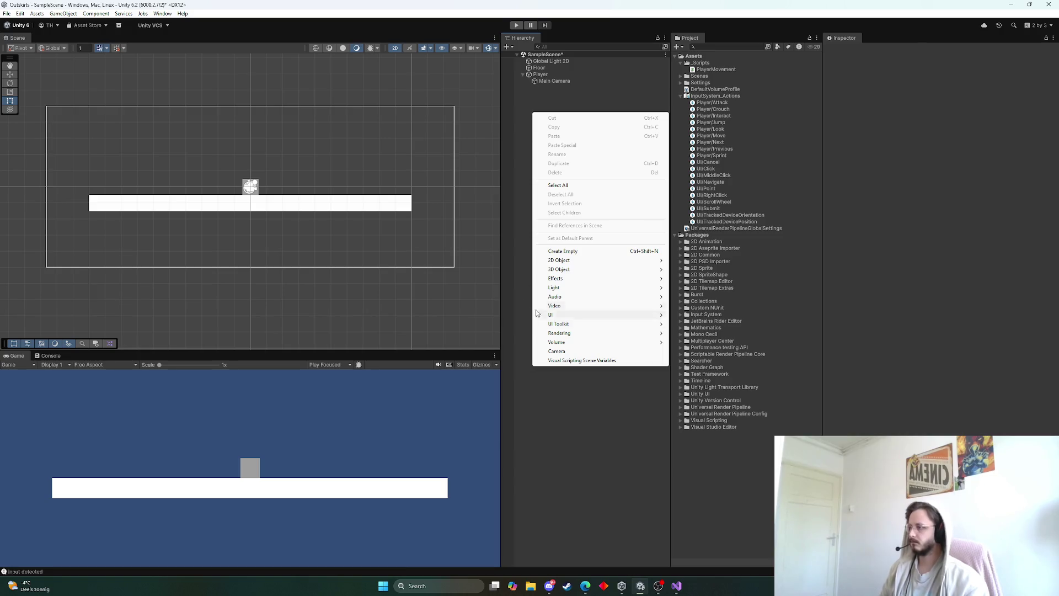
Step: Add a rectangular Tilemap with its Grid to the scene
mouse_move(593, 260)
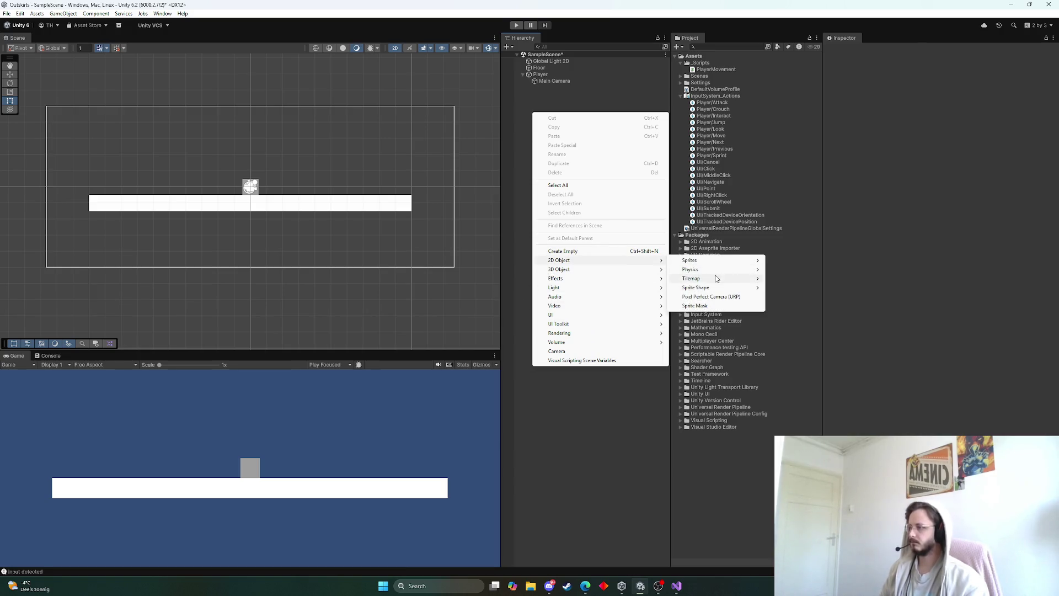
mouse_move(716, 285)
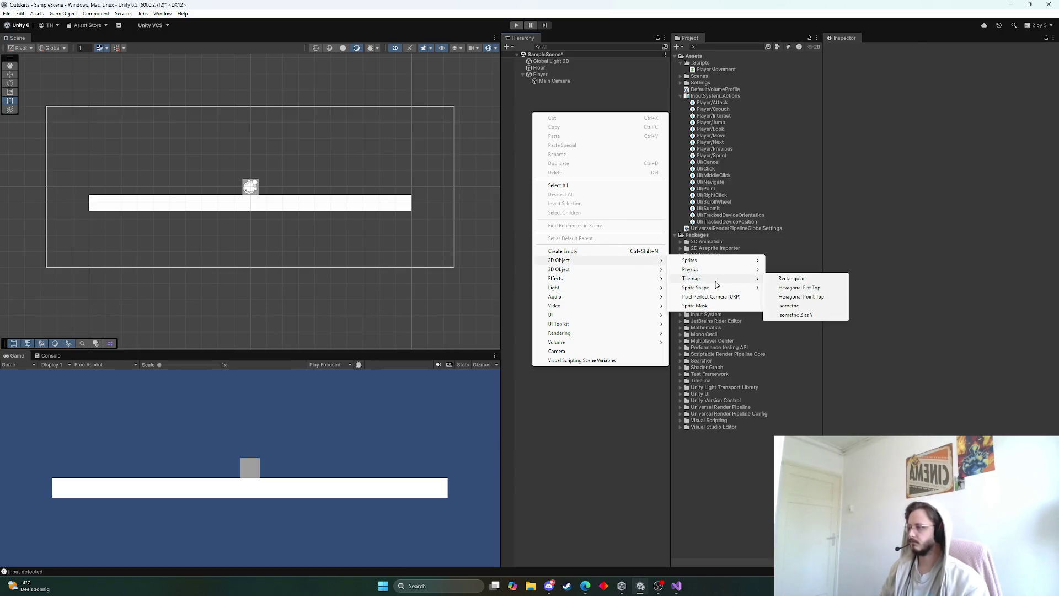
click(791, 278)
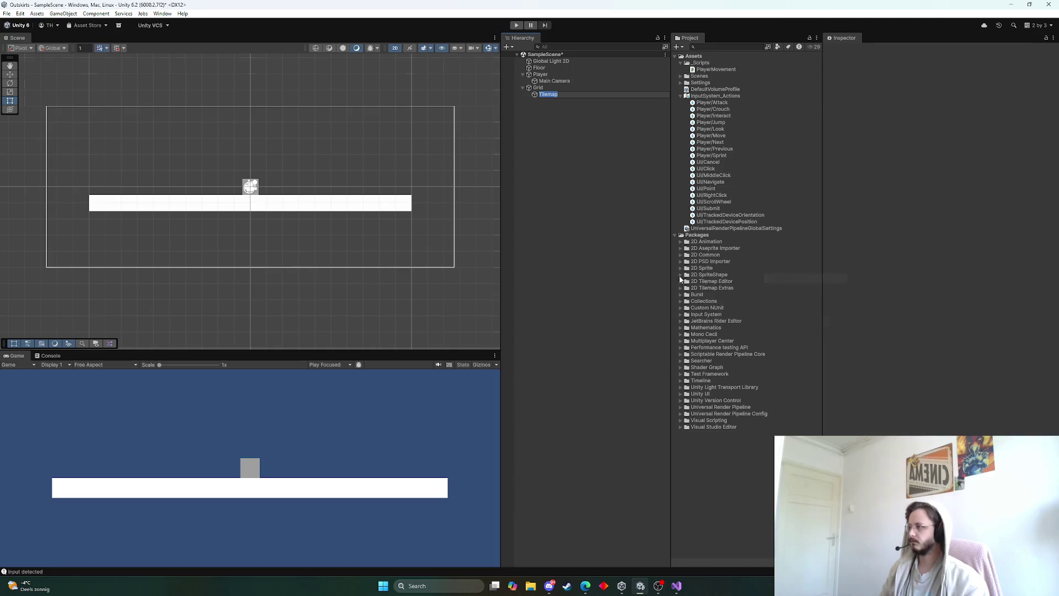
Step: Delete the Floor object and inspect the Tilemap's components
click(273, 213)
key(Delete)
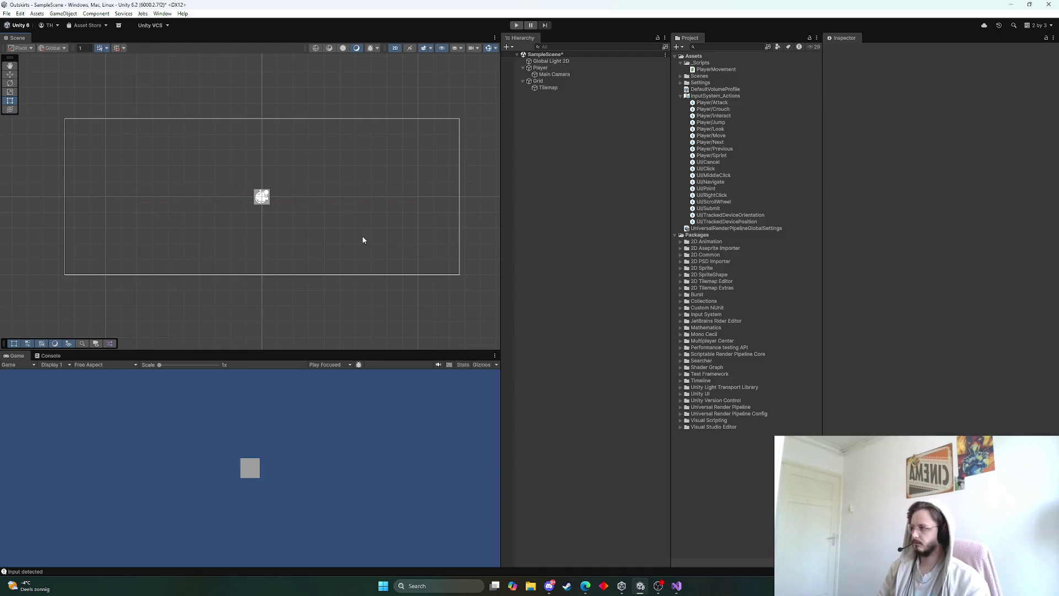
click(546, 89)
scroll(375, 239, down, 2)
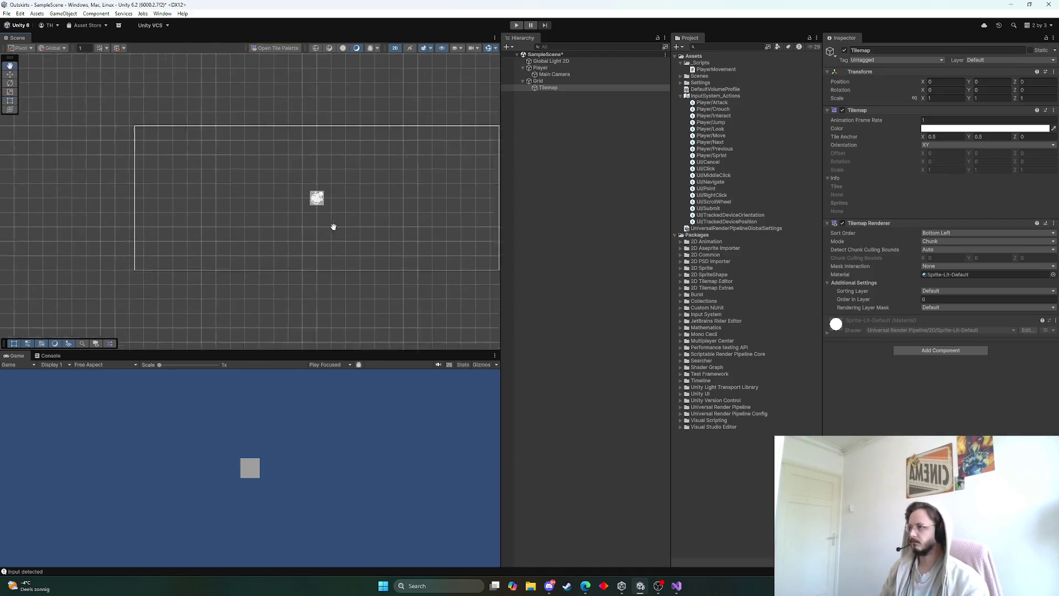
click(445, 590)
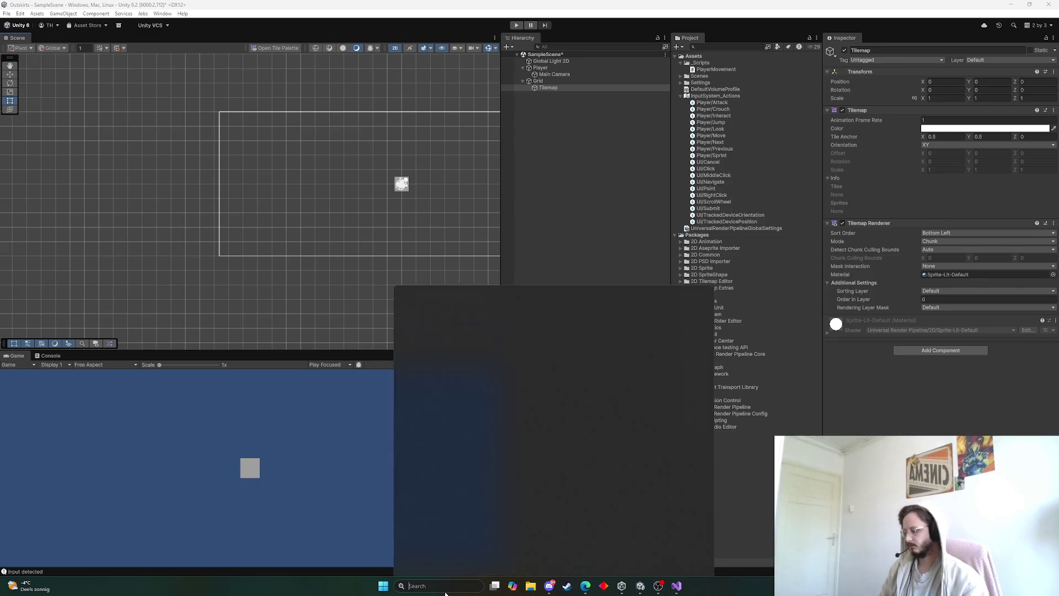
Step: Launch Paint and crop the new canvas to a 40 × 40 px square
text(paint)
key(Return)
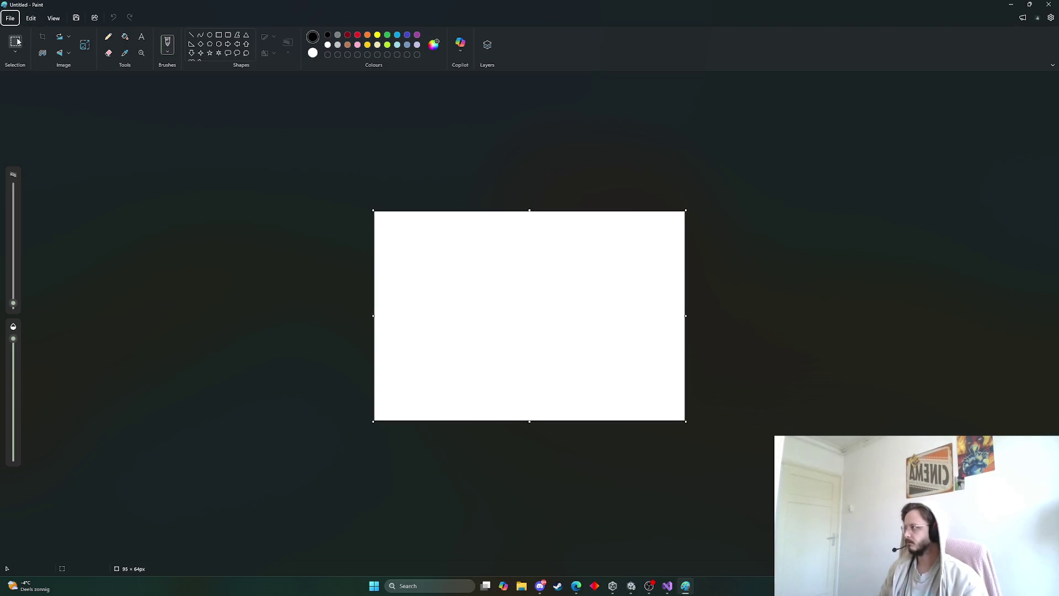
drag(375, 212, 505, 342)
mouse_move(684, 423)
mouse_down()
mouse_move(531, 338)
mouse_move(509, 341)
mouse_up()
key(ctrl+shift+x)
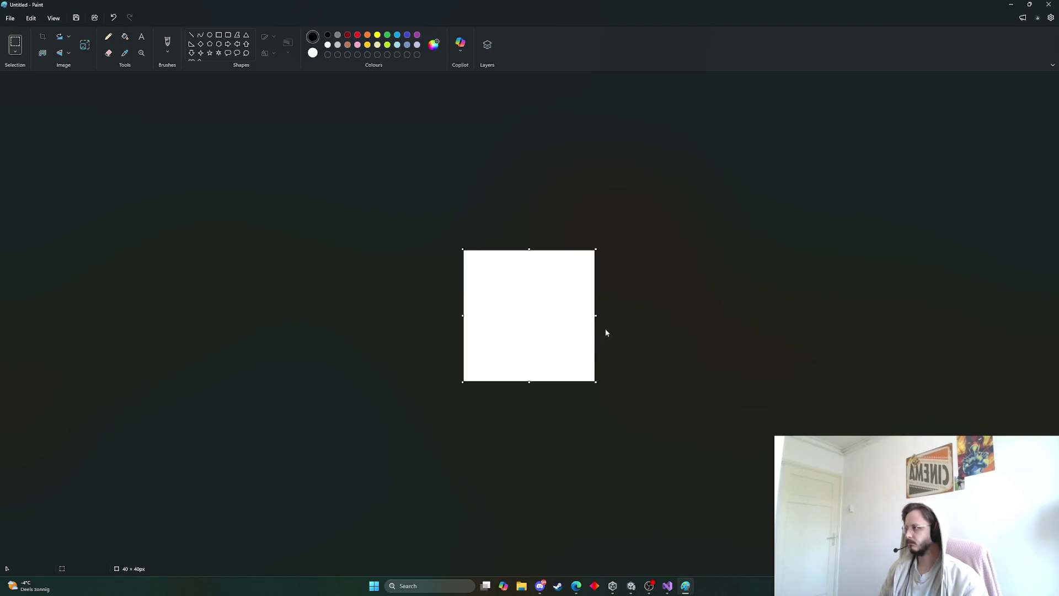
click(109, 37)
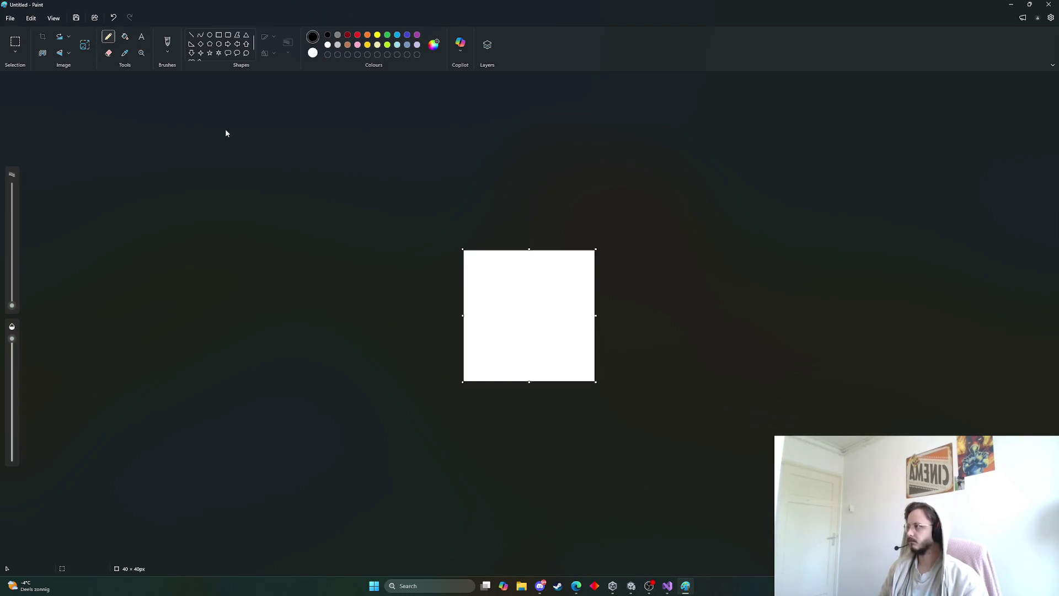
click(391, 37)
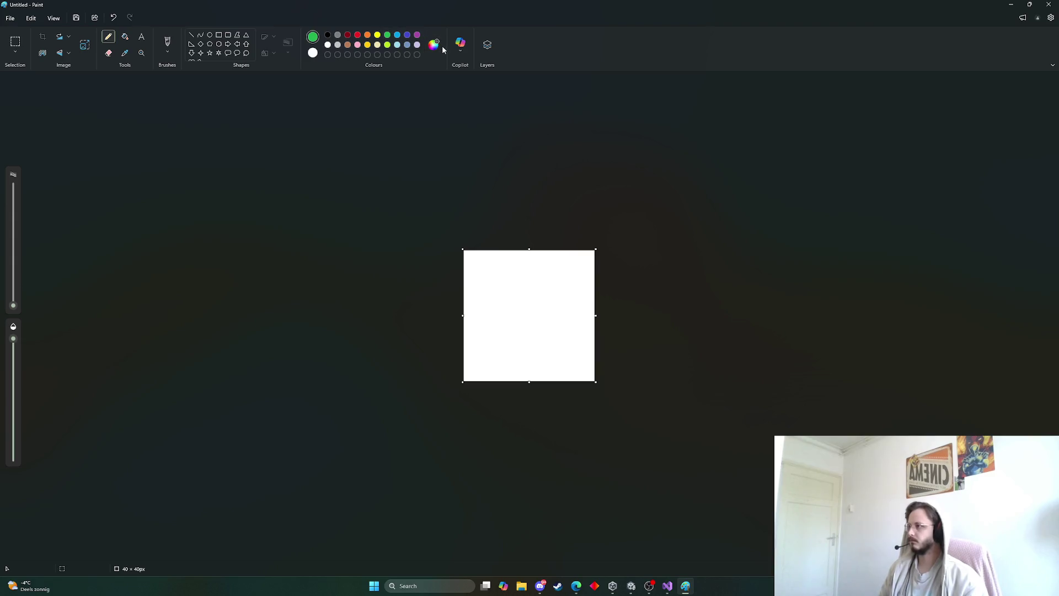
Step: Mix a darker green and draw a straight line across the tile marking the grass band
click(434, 44)
drag(544, 219, 543, 245)
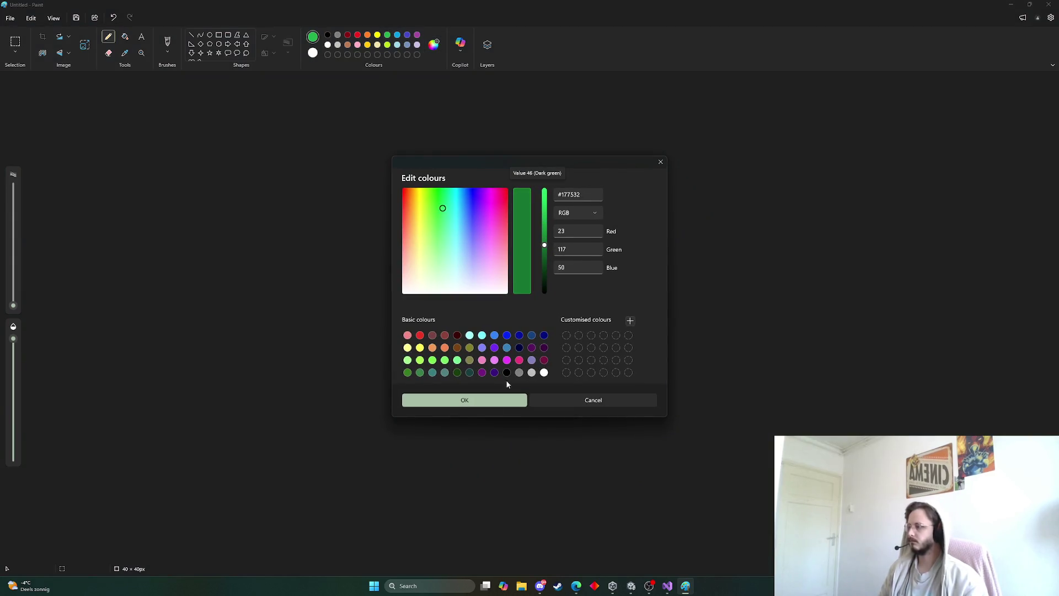
click(491, 401)
mouse_move(465, 251)
mouse_down()
mouse_move(469, 269)
mouse_move(550, 278)
mouse_up()
key(ctrl+z)
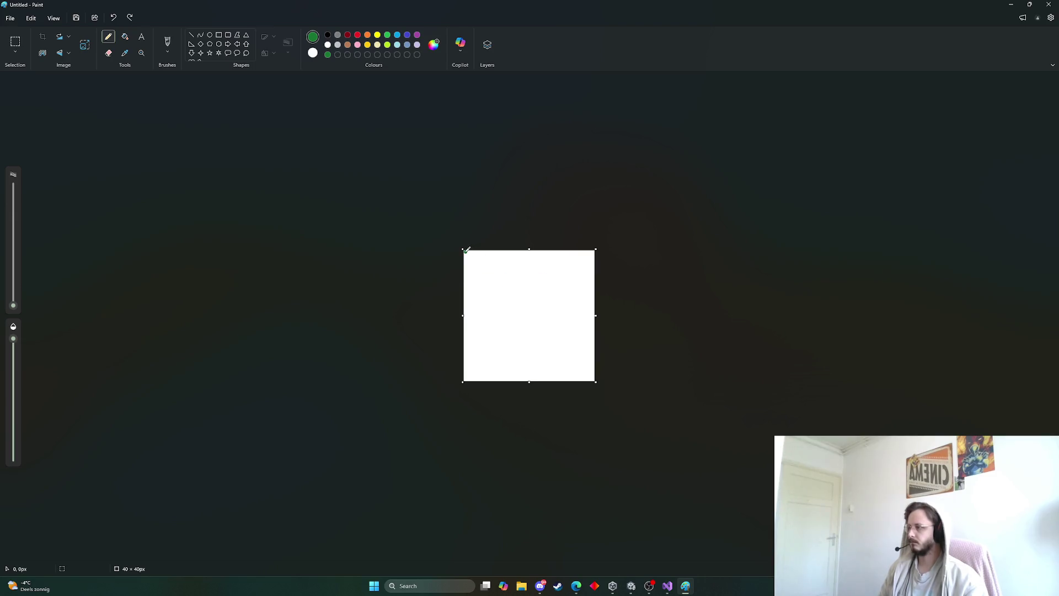
mouse_move(466, 251)
mouse_down()
mouse_move(466, 272)
mouse_move(576, 279)
mouse_up()
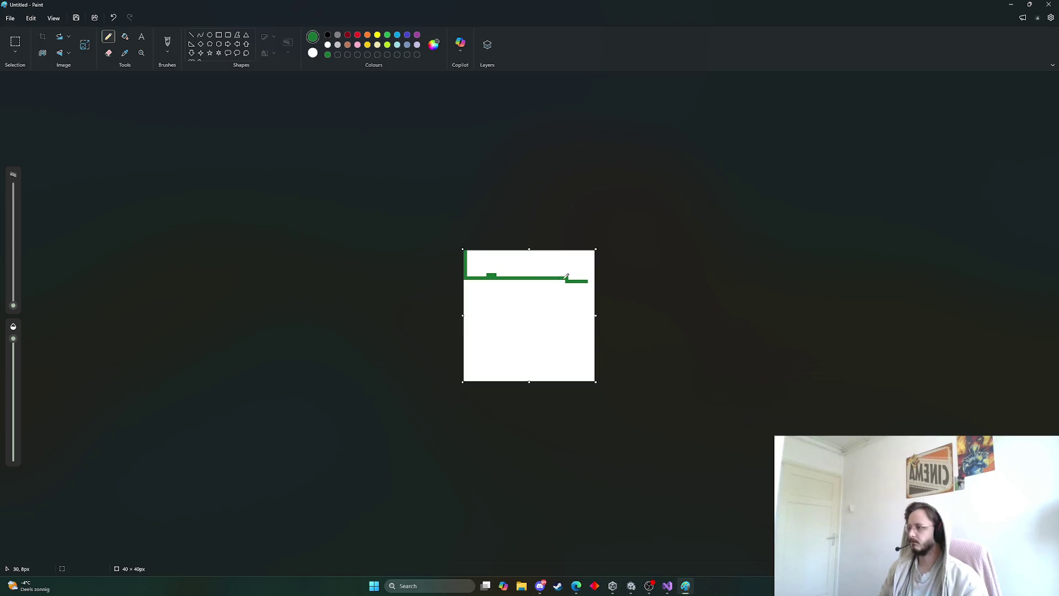
key(ctrl+z)
drag(513, 277, 585, 277)
click(124, 36)
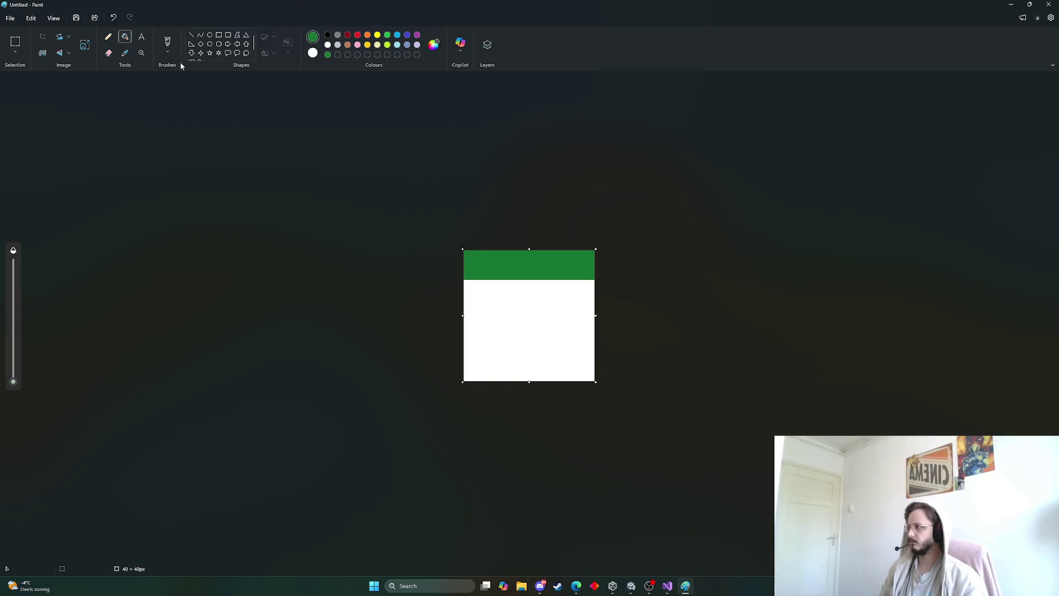
click(109, 37)
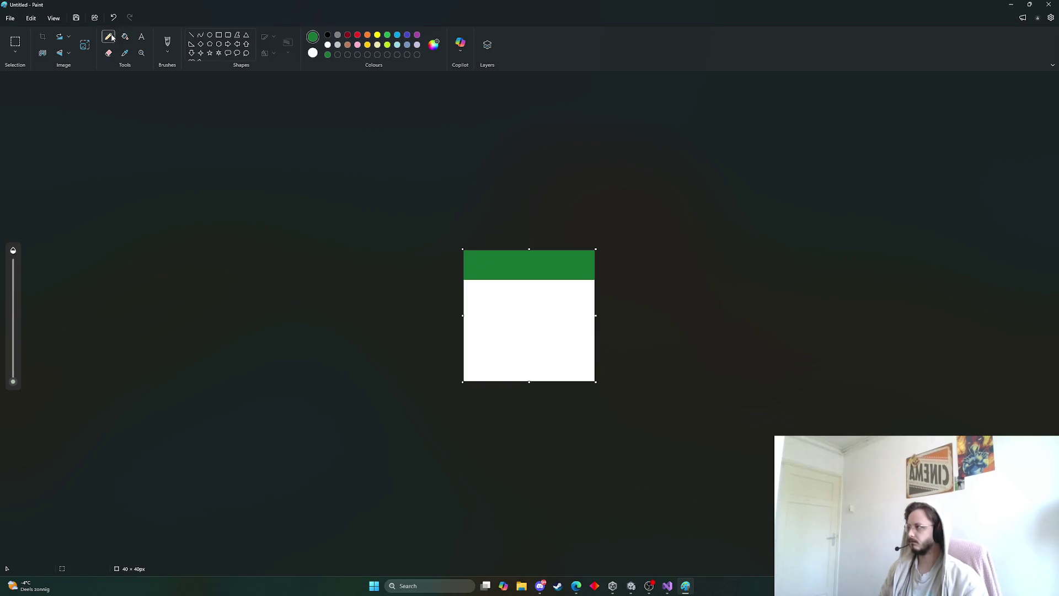
Step: Darken the green further and draw a dark green line under the grass band
click(433, 44)
mouse_move(544, 242)
mouse_down()
mouse_move(544, 266)
mouse_move(541, 251)
mouse_move(467, 251)
mouse_up()
key(Return)
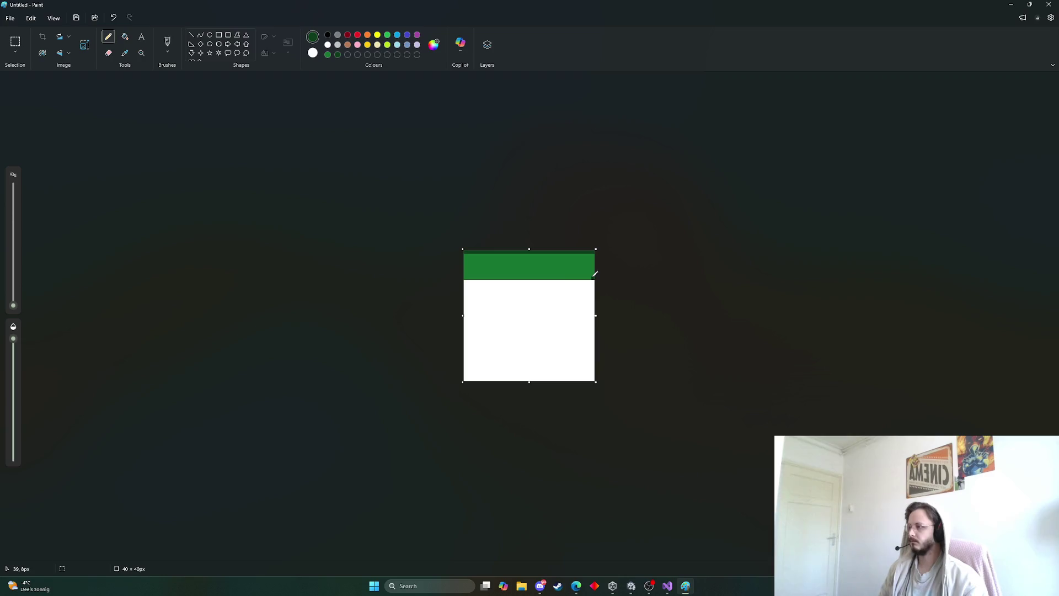
drag(595, 275, 472, 276)
Step: Fill the area below the grass with dark brown dirt (#4A3123)
click(348, 46)
click(125, 36)
click(488, 312)
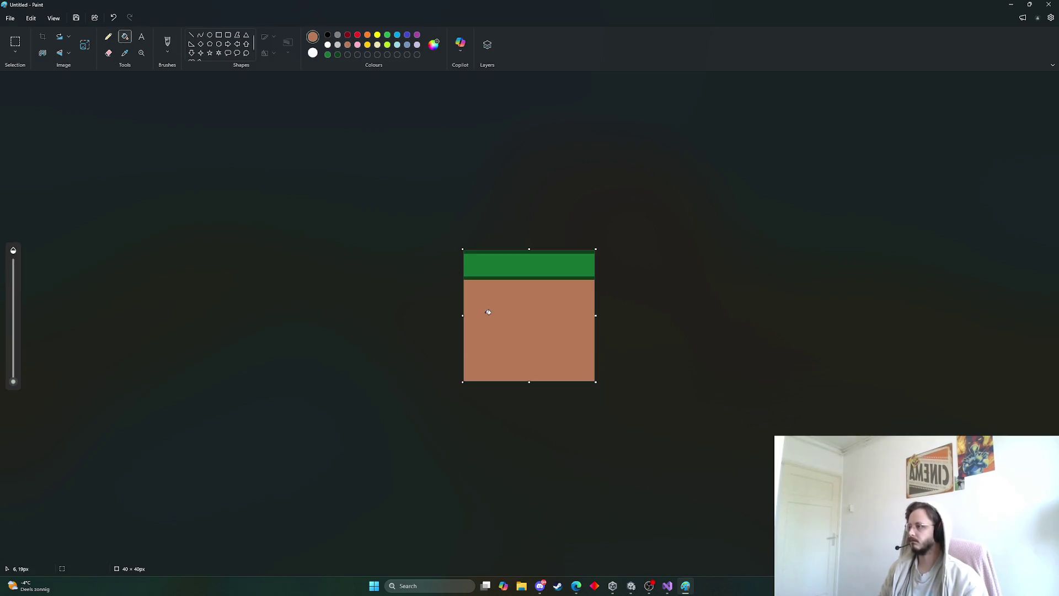
click(108, 36)
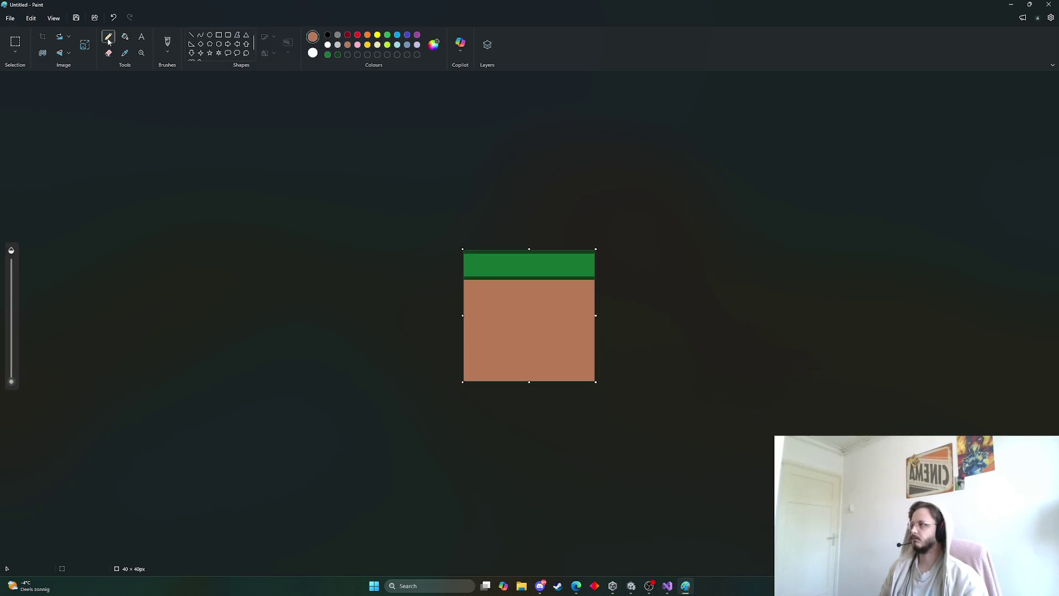
click(434, 46)
click(545, 265)
click(492, 395)
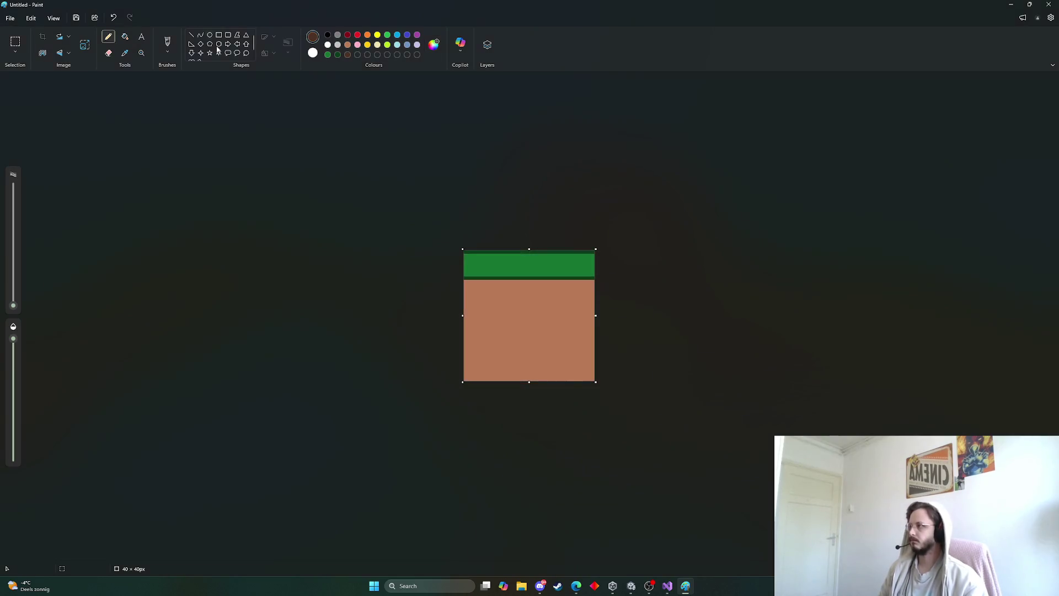
click(124, 36)
click(500, 341)
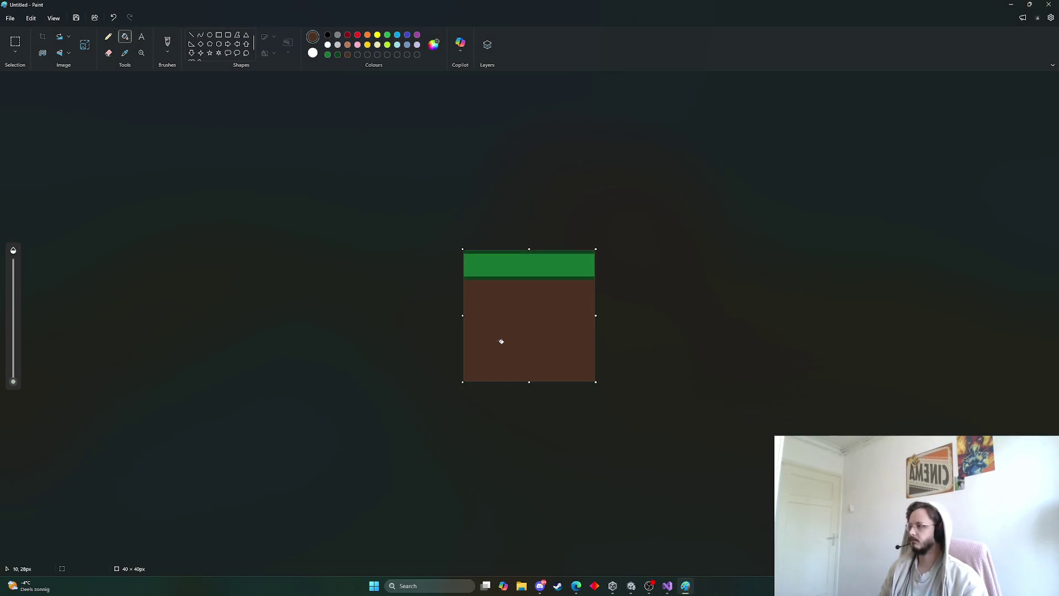
click(108, 36)
Step: Draw a very dark brown line along the grass–dirt border
click(435, 48)
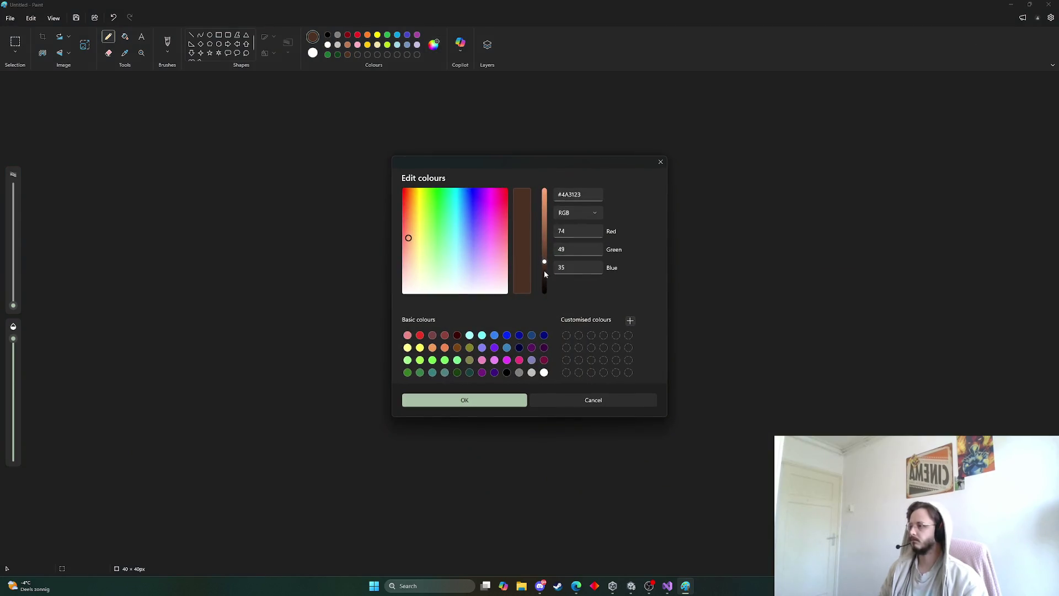
click(507, 395)
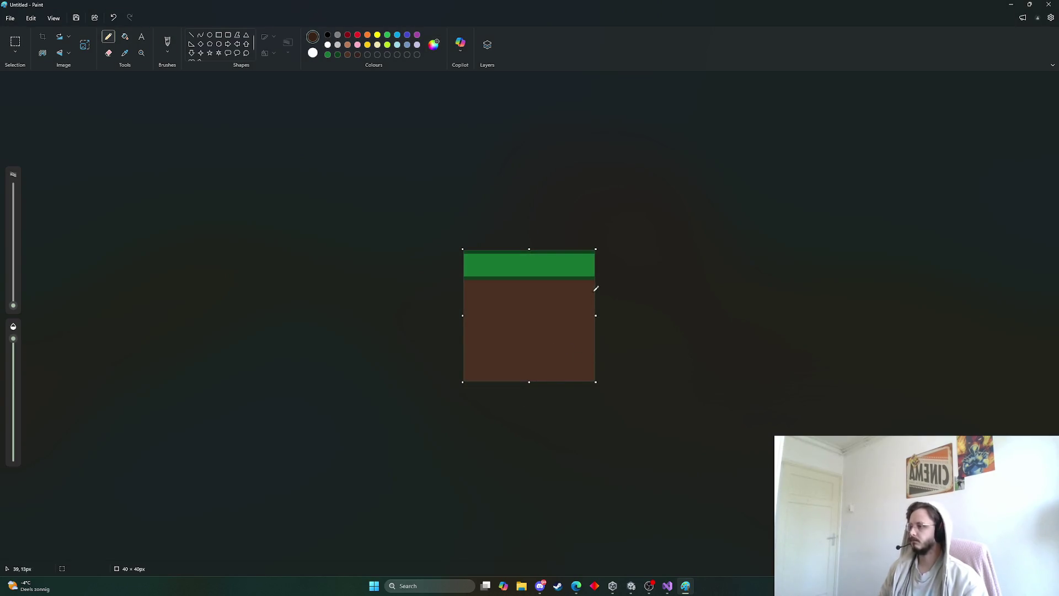
drag(594, 278, 494, 278)
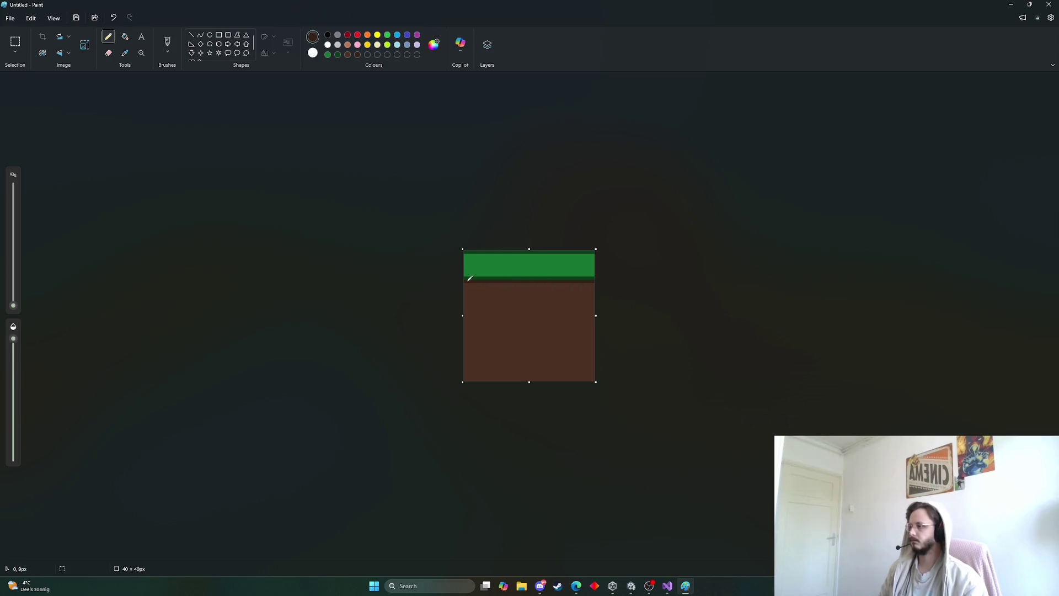
drag(597, 377, 494, 375)
key(ctrl+z)
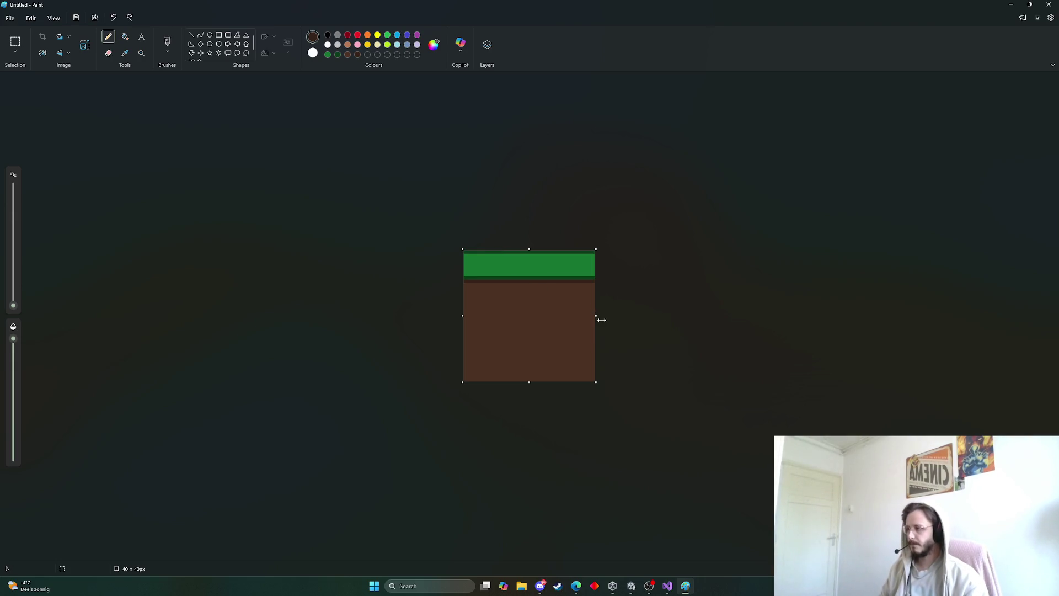
Step: Widen the canvas to 80 px, fill the new tile brown, then widen it to 120 px
mouse_move(598, 316)
mouse_down()
mouse_move(736, 318)
mouse_move(727, 318)
mouse_up()
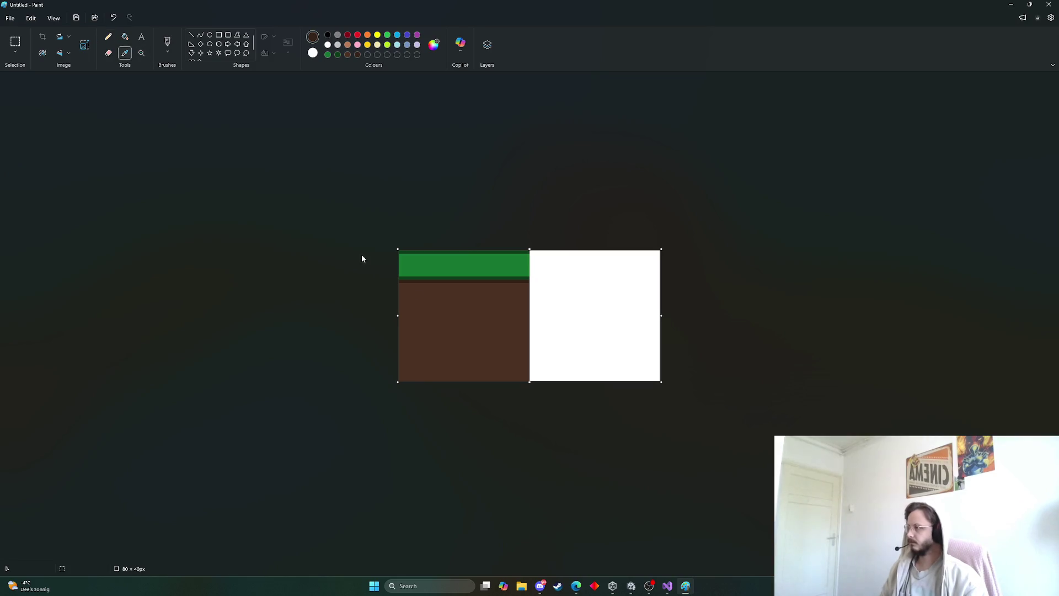
click(125, 37)
click(573, 282)
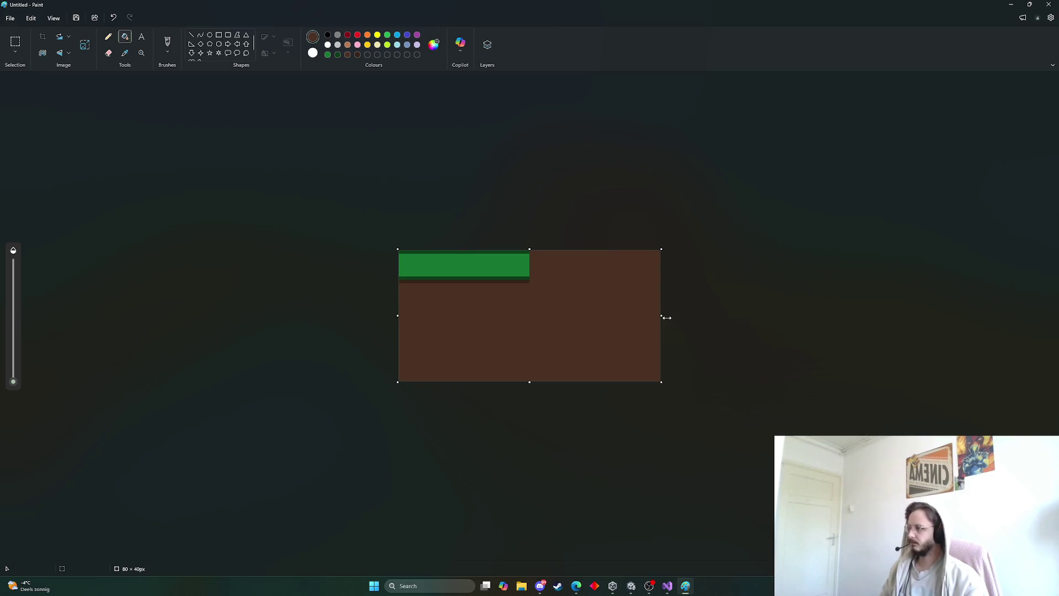
mouse_move(663, 315)
mouse_down()
mouse_move(860, 319)
mouse_move(772, 318)
mouse_move(792, 316)
mouse_up()
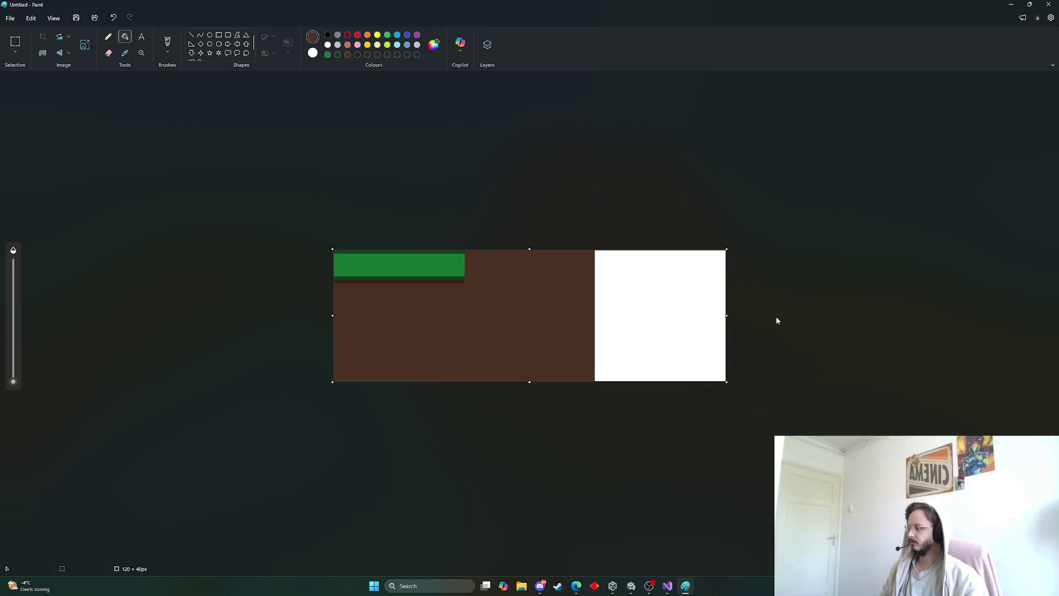
click(130, 57)
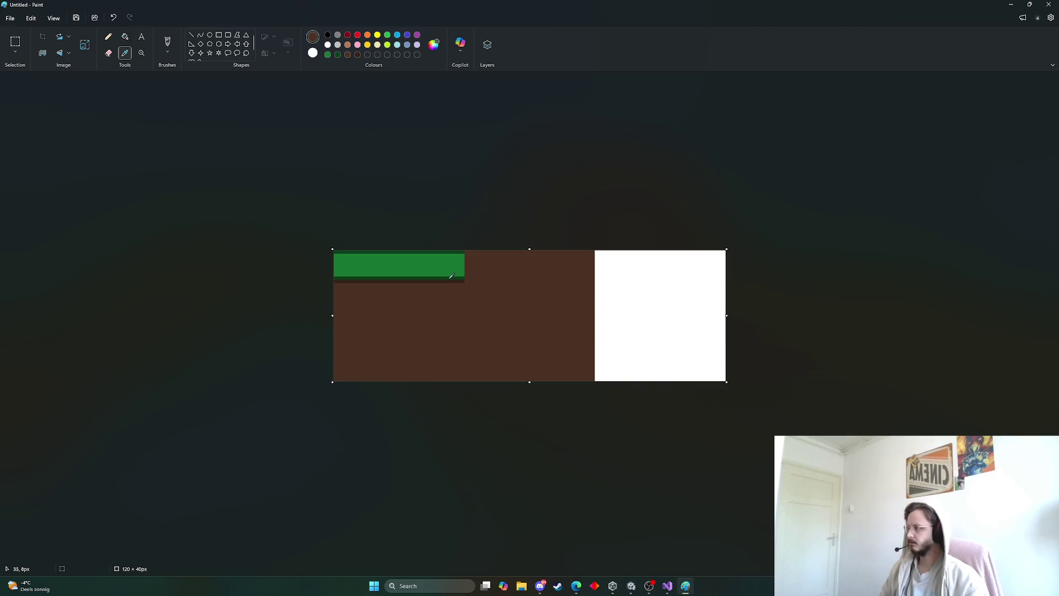
Step: Extend the green grass band and its dark edge line across the second tile
click(450, 277)
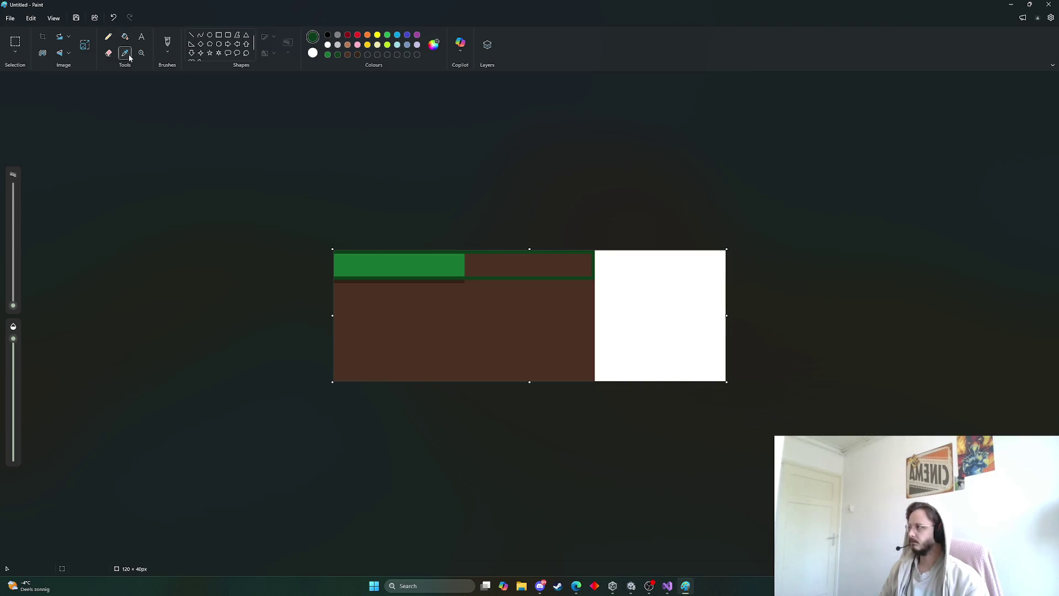
click(125, 36)
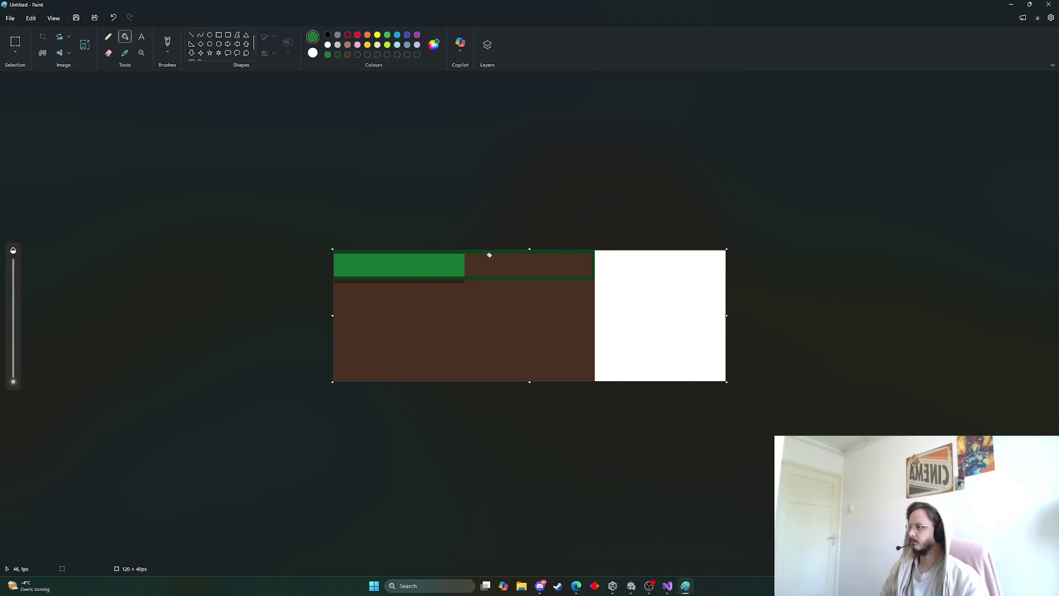
click(489, 263)
click(124, 53)
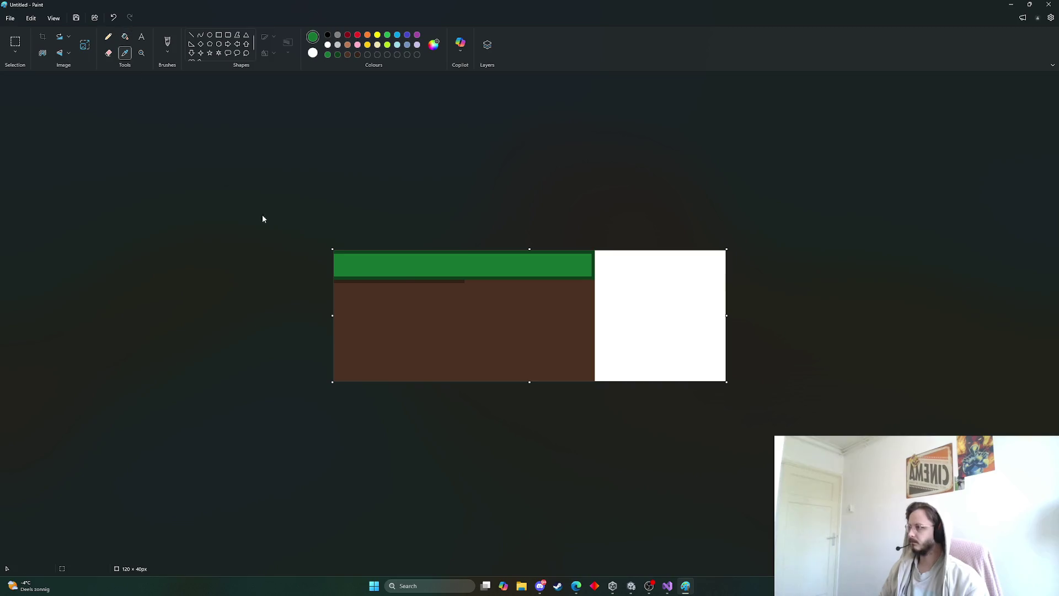
click(428, 286)
click(108, 36)
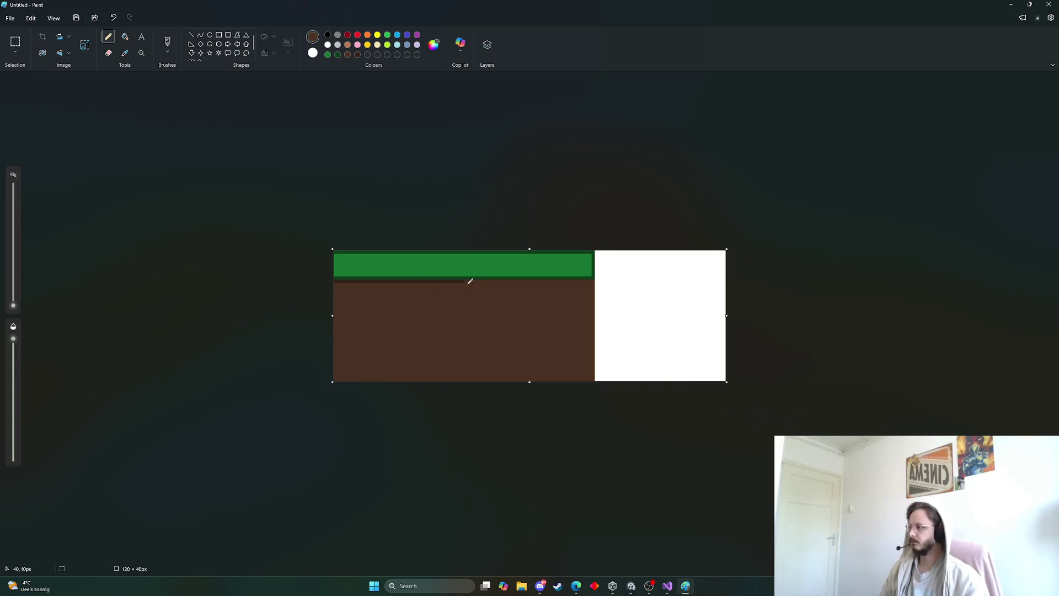
click(124, 53)
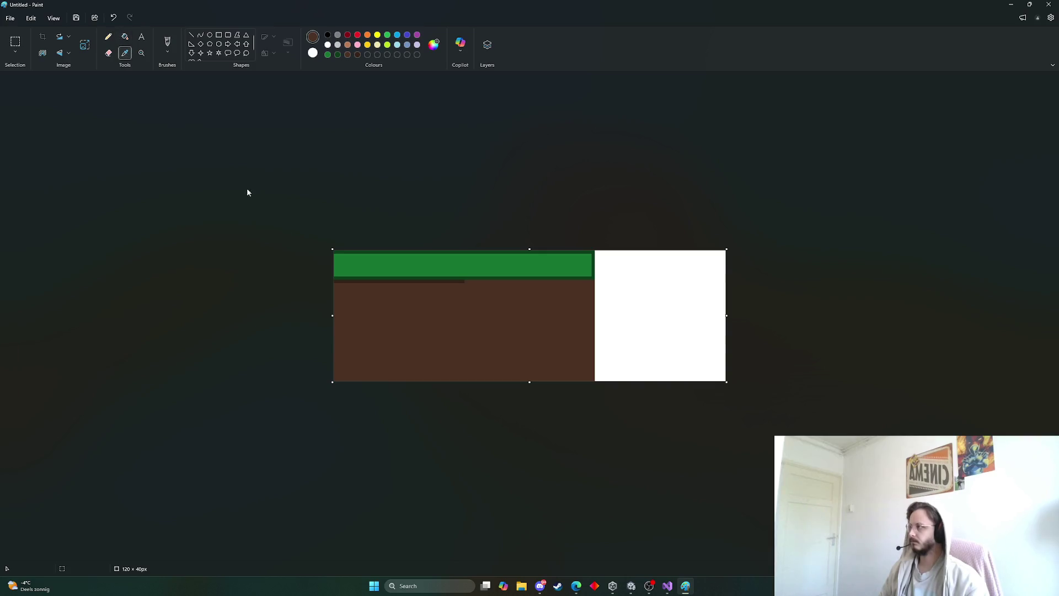
click(412, 277)
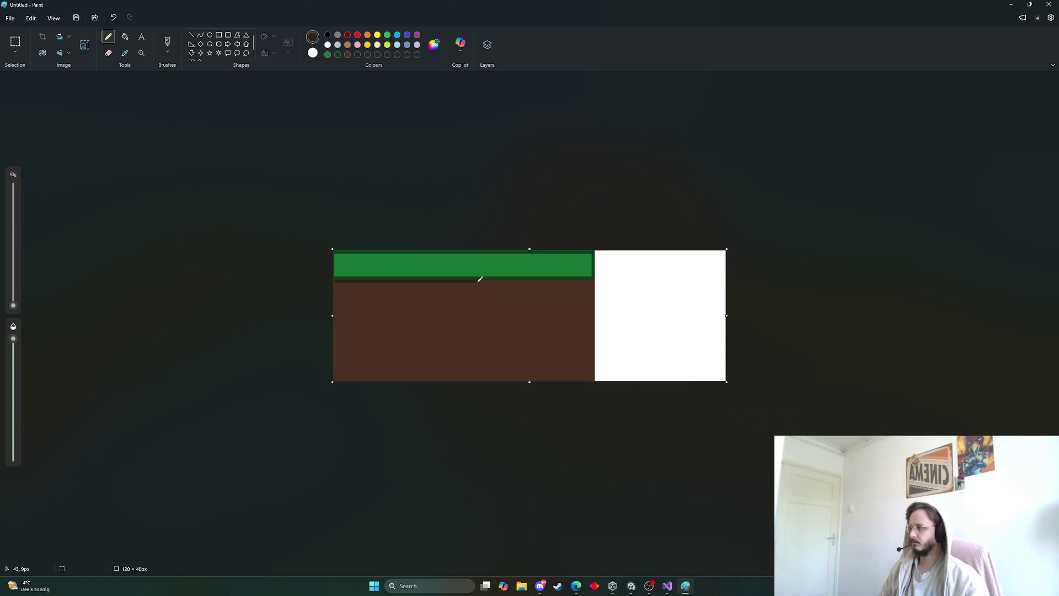
drag(481, 279, 523, 278)
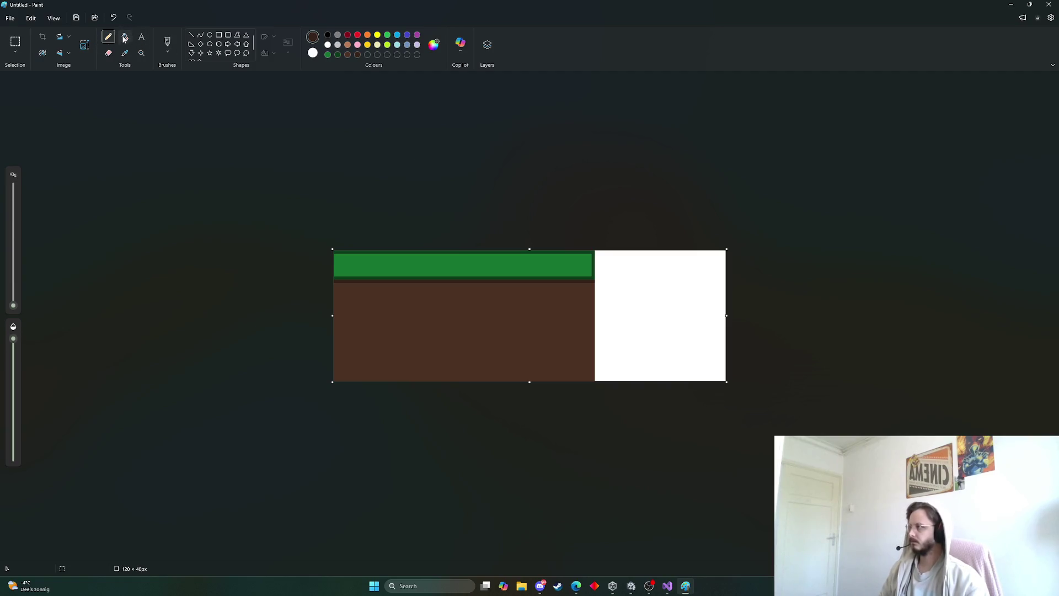
click(14, 41)
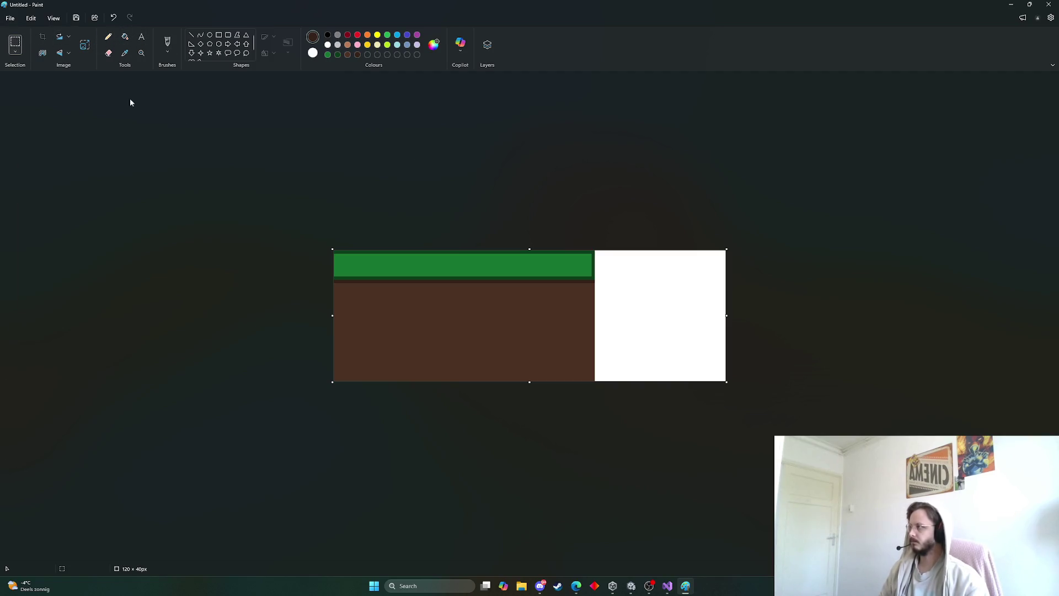
Step: Fill the right slot with a horizontally flipped grass tile and grow the canvas to 120 × 80 px
drag(594, 250, 511, 378)
click(594, 250)
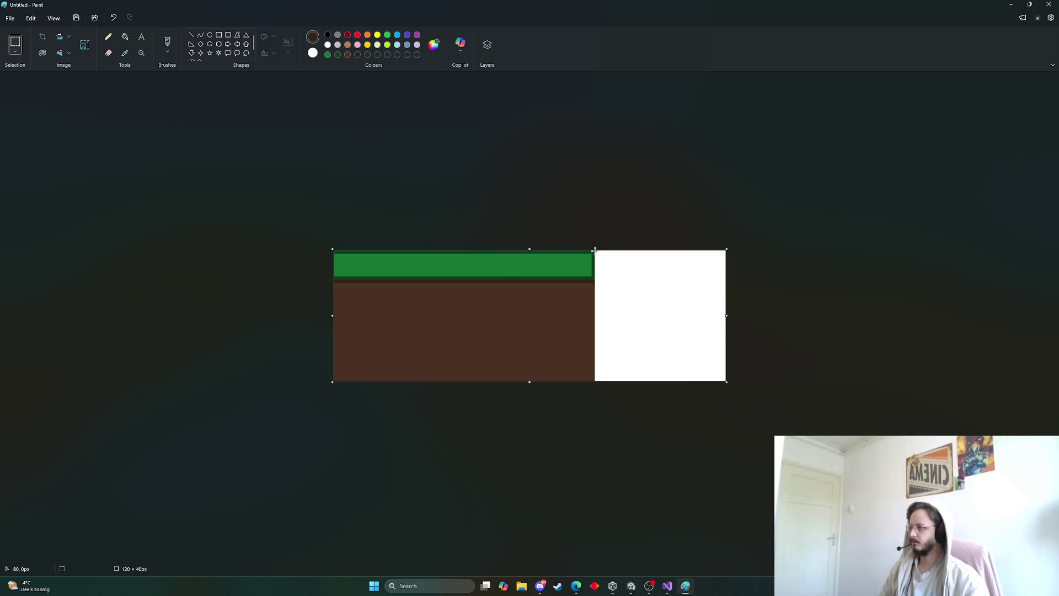
mouse_move(582, 267)
mouse_down()
mouse_move(522, 390)
mouse_move(465, 418)
mouse_up()
key(ctrl+z)
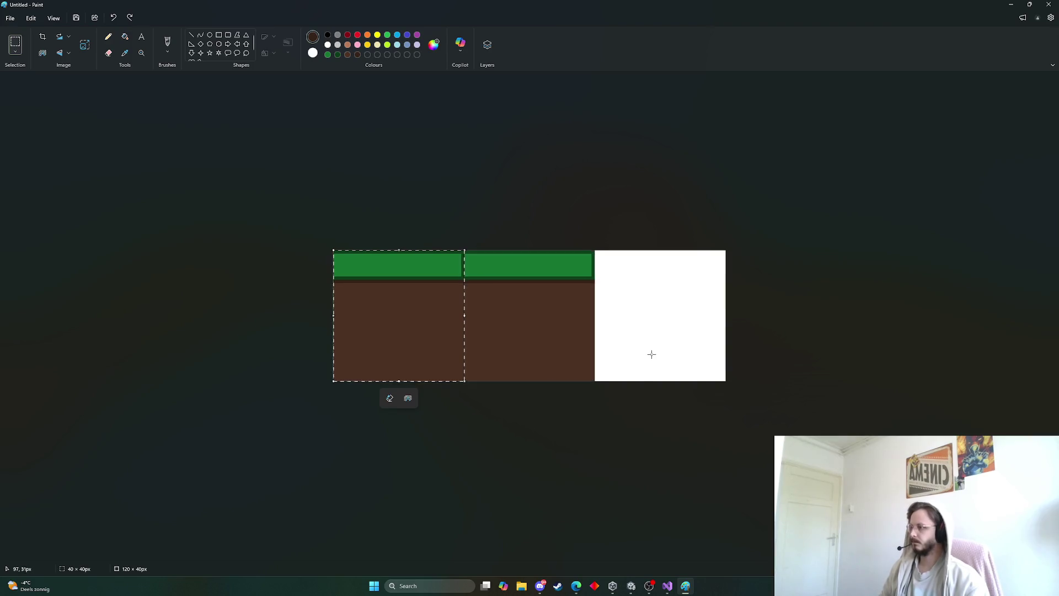
drag(562, 299, 691, 298)
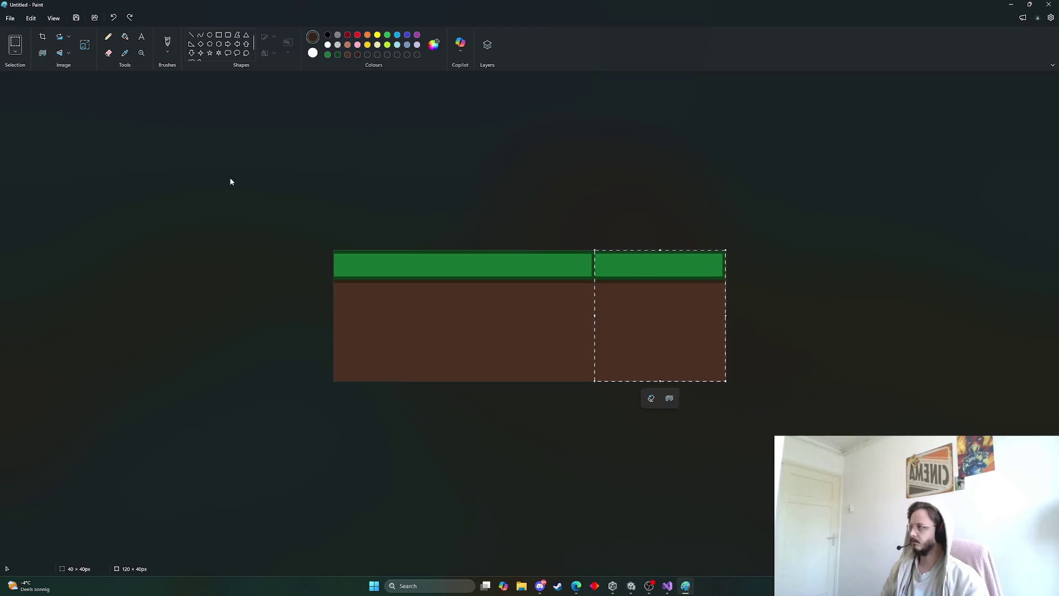
click(61, 53)
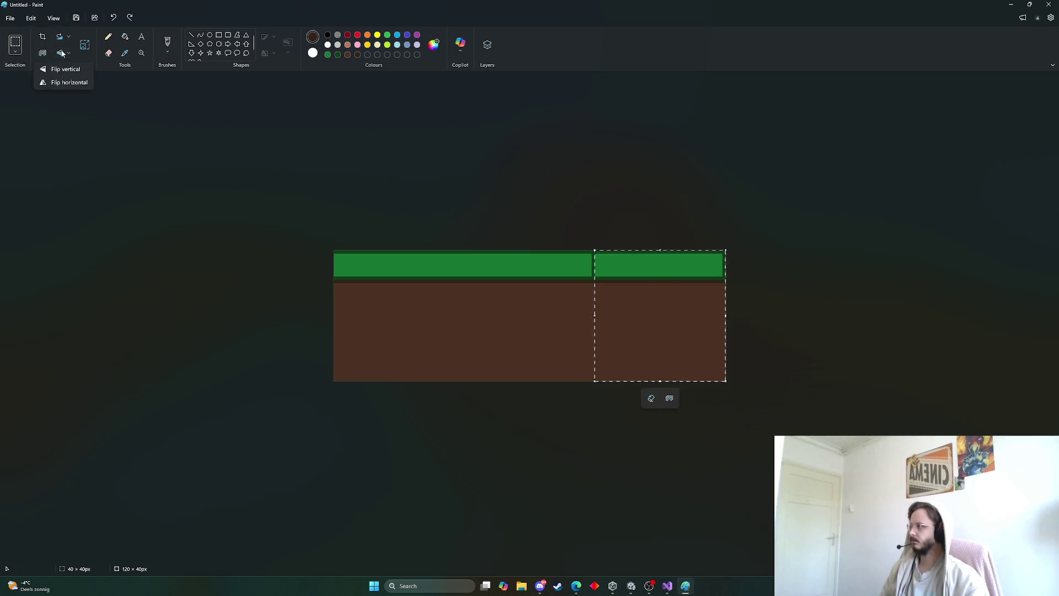
click(70, 83)
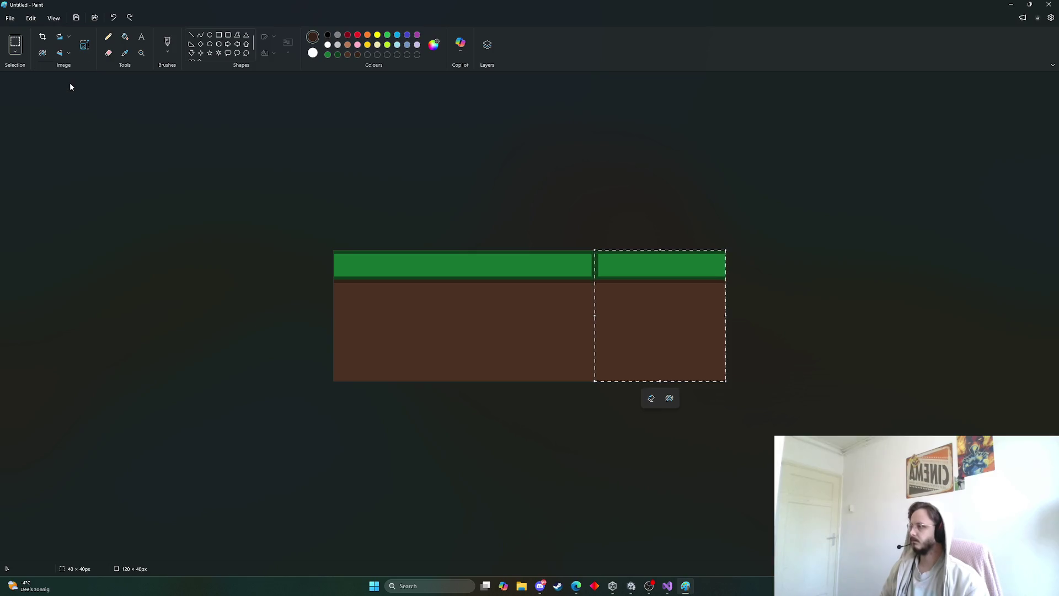
click(342, 406)
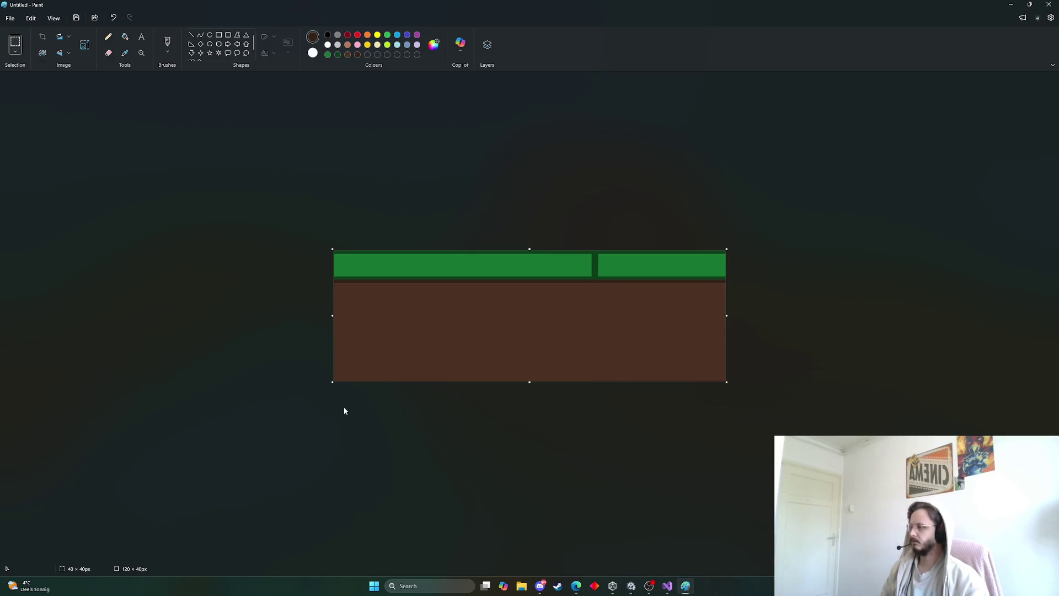
drag(531, 384, 529, 511)
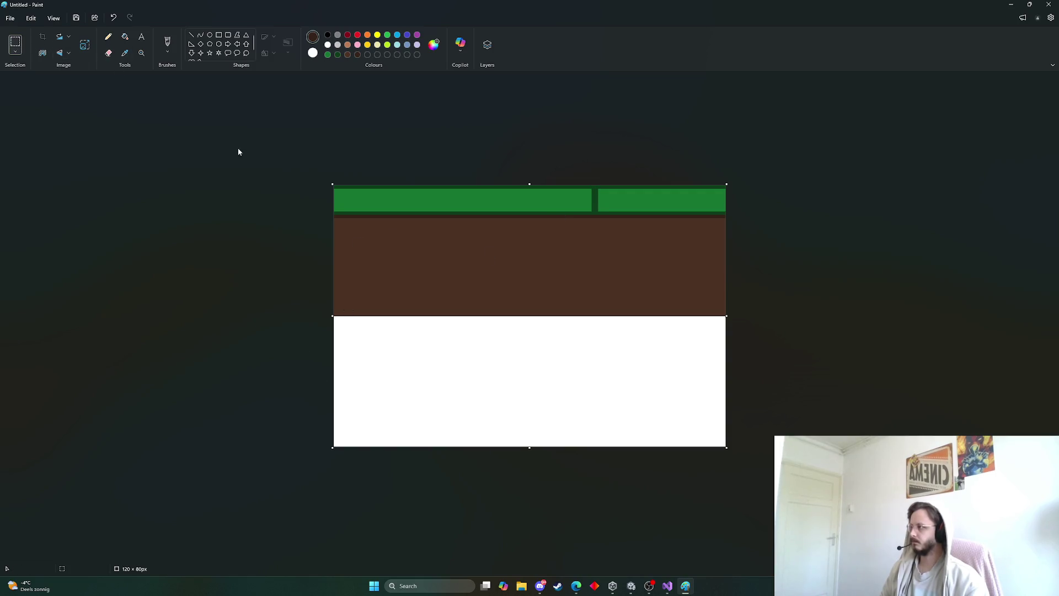
Step: Sample the brown dirt colour and flood-fill the white lower half of the canvas with it
click(124, 53)
click(422, 294)
mouse_move(333, 317)
mouse_down()
mouse_move(421, 383)
mouse_move(465, 447)
mouse_up()
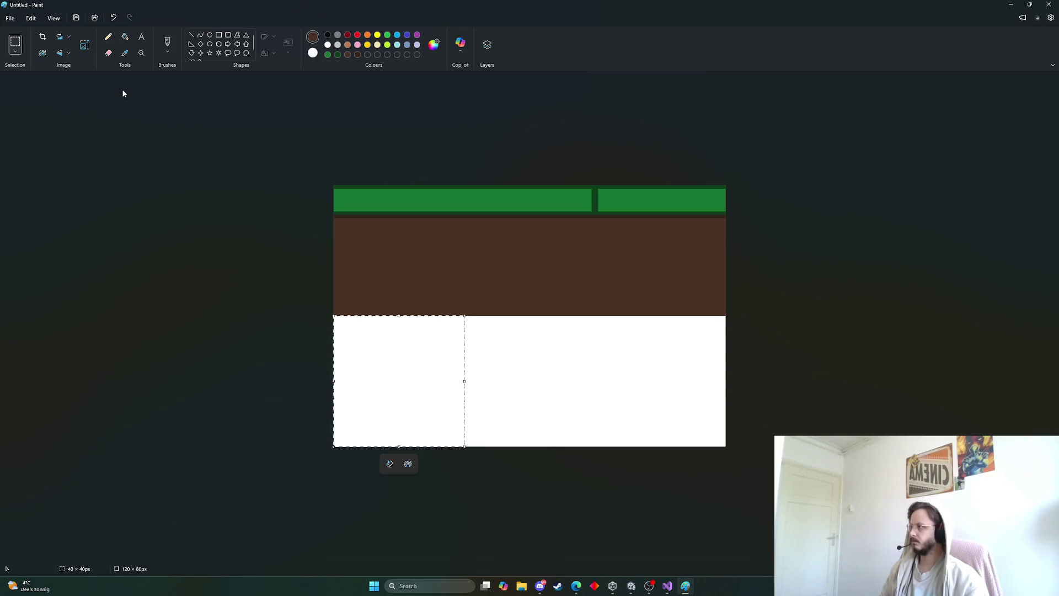
click(127, 36)
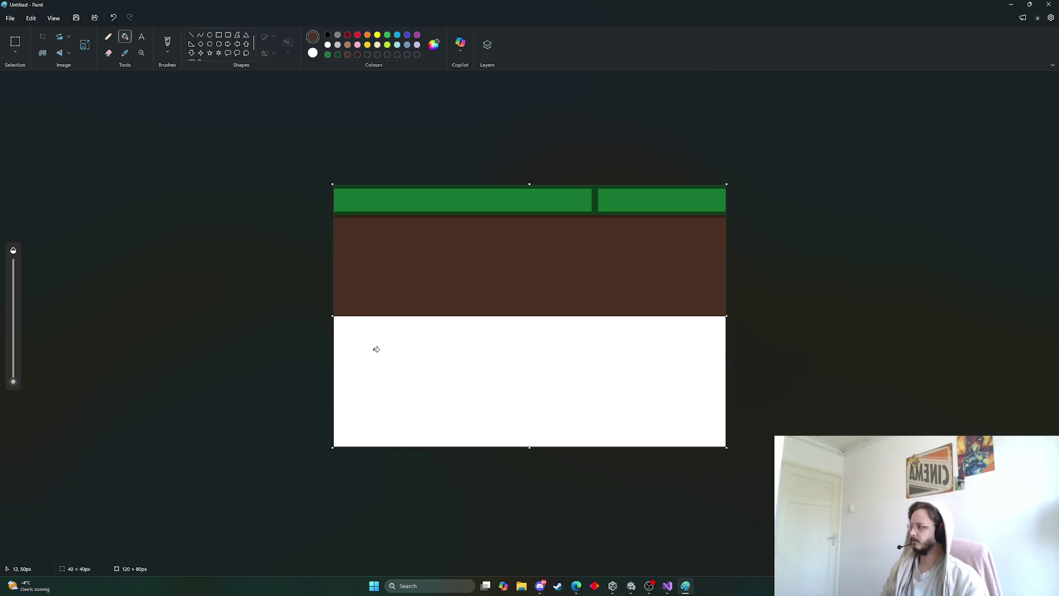
click(371, 373)
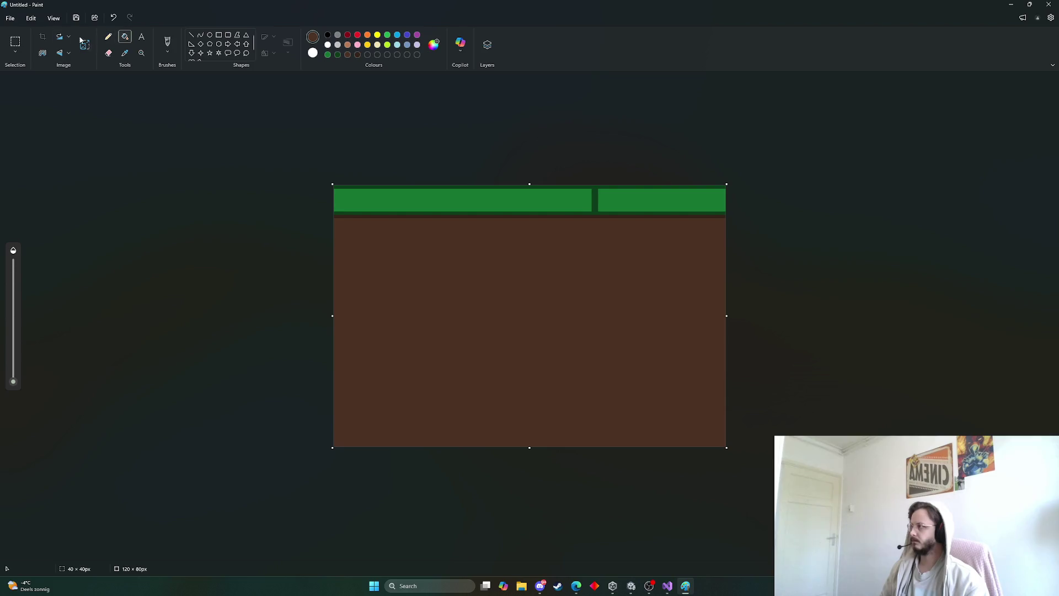
Step: Test deleting a lower-right corner block of dirt, show the Layers panel, then undo the deletion
click(15, 42)
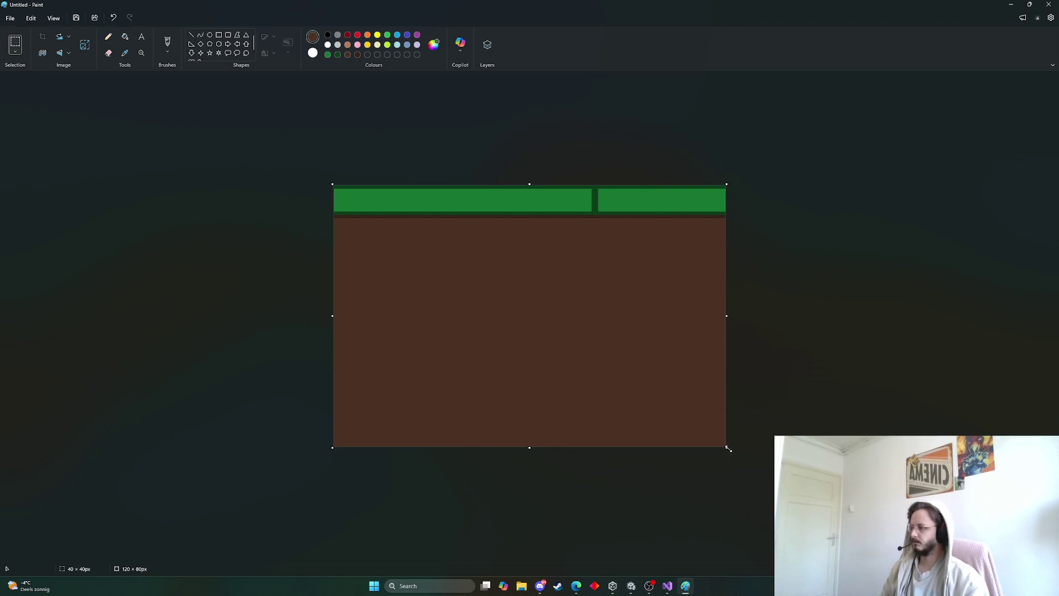
drag(725, 445, 529, 355)
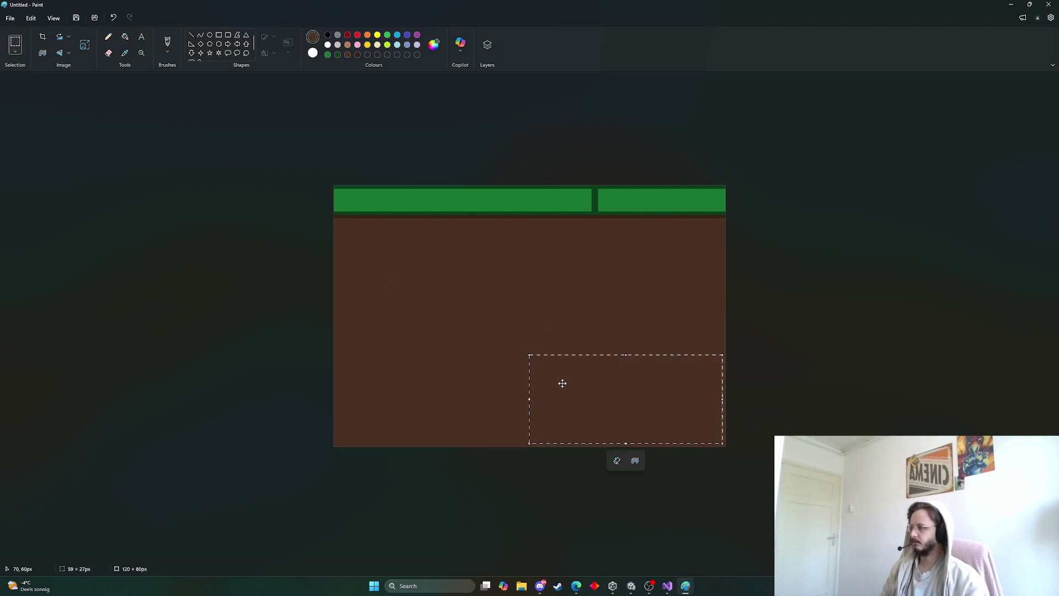
click(481, 466)
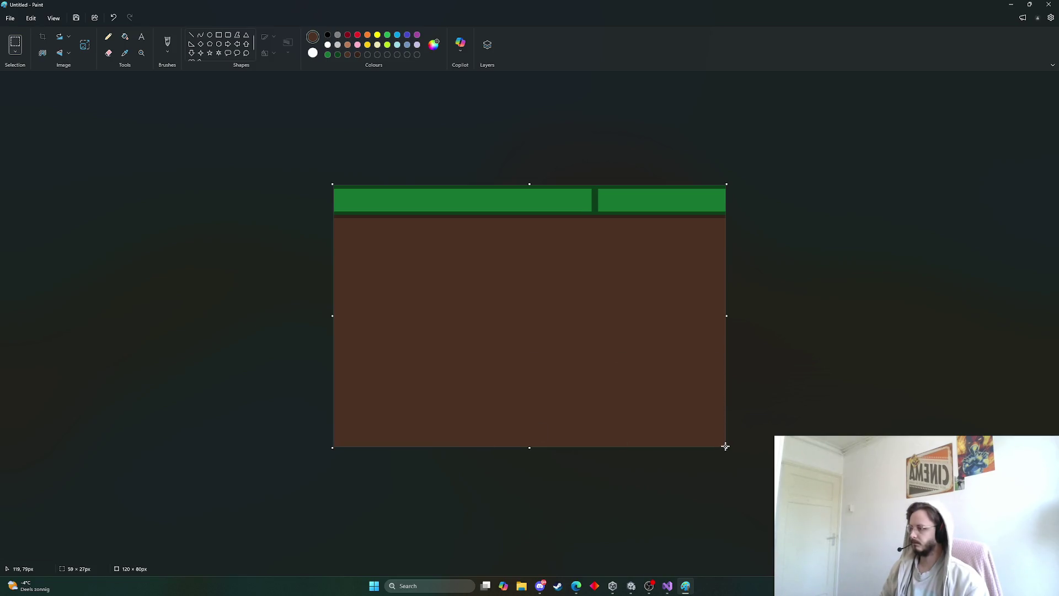
drag(723, 444, 591, 378)
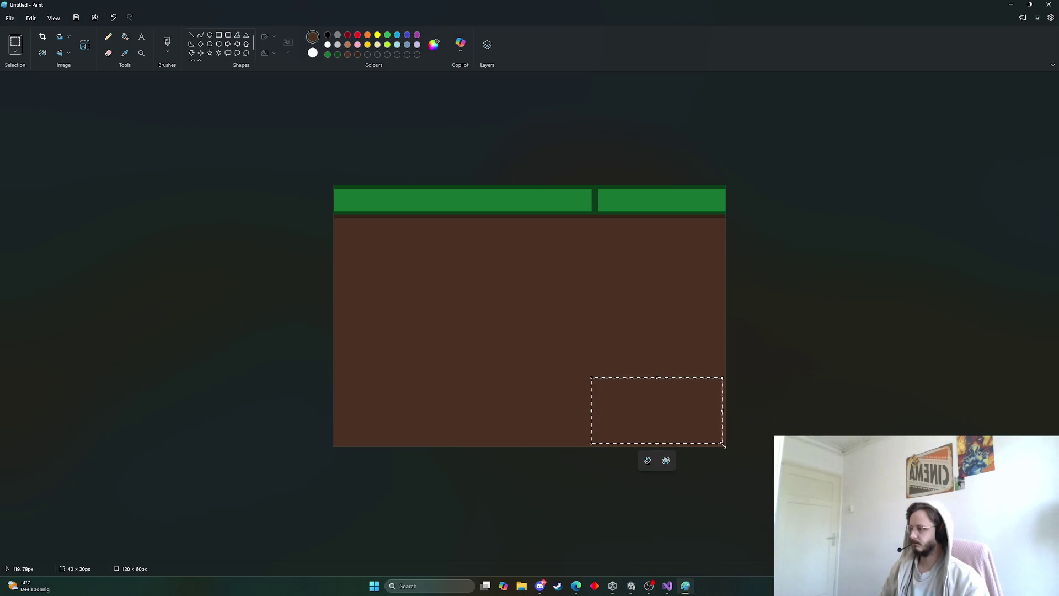
key(Delete)
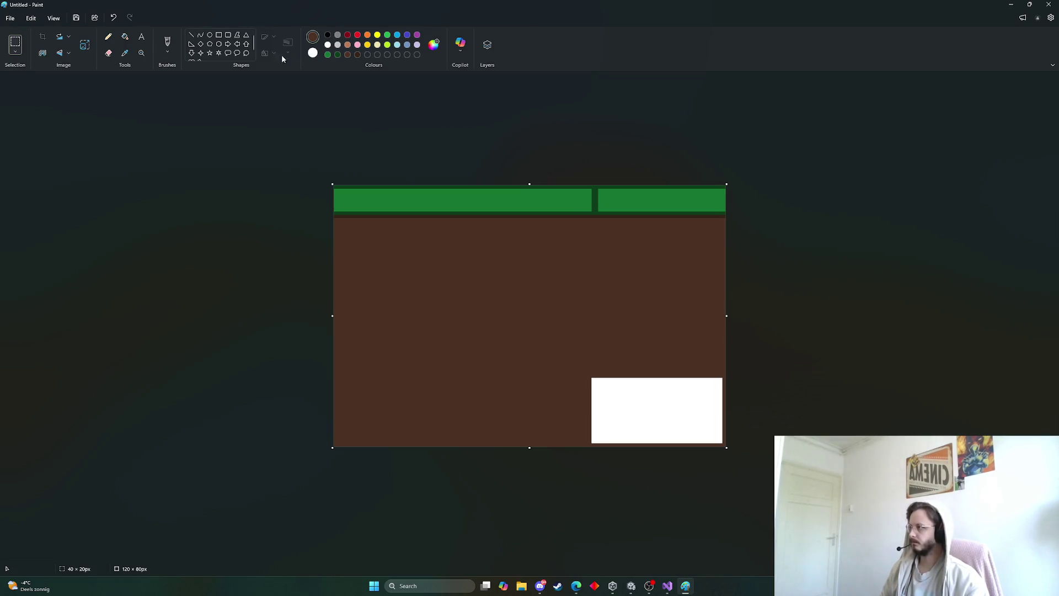
click(487, 44)
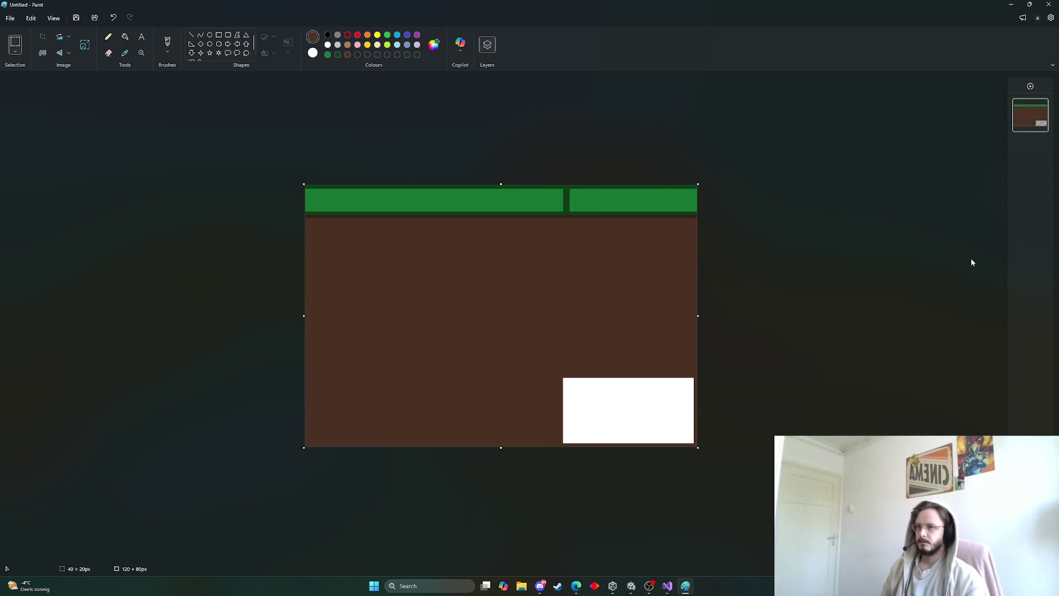
key(Delete)
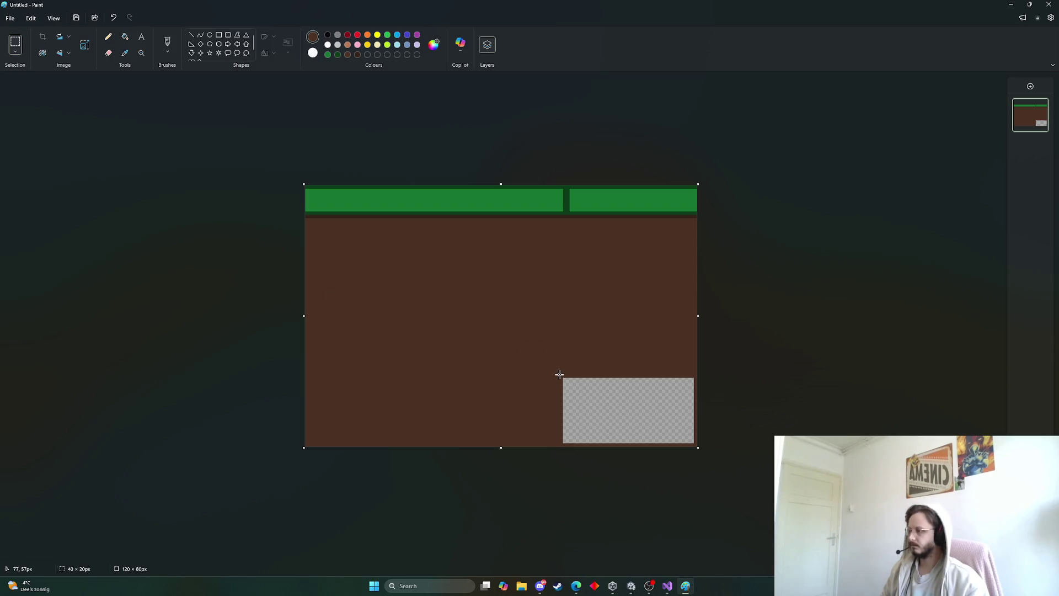
key(ctrl+z)
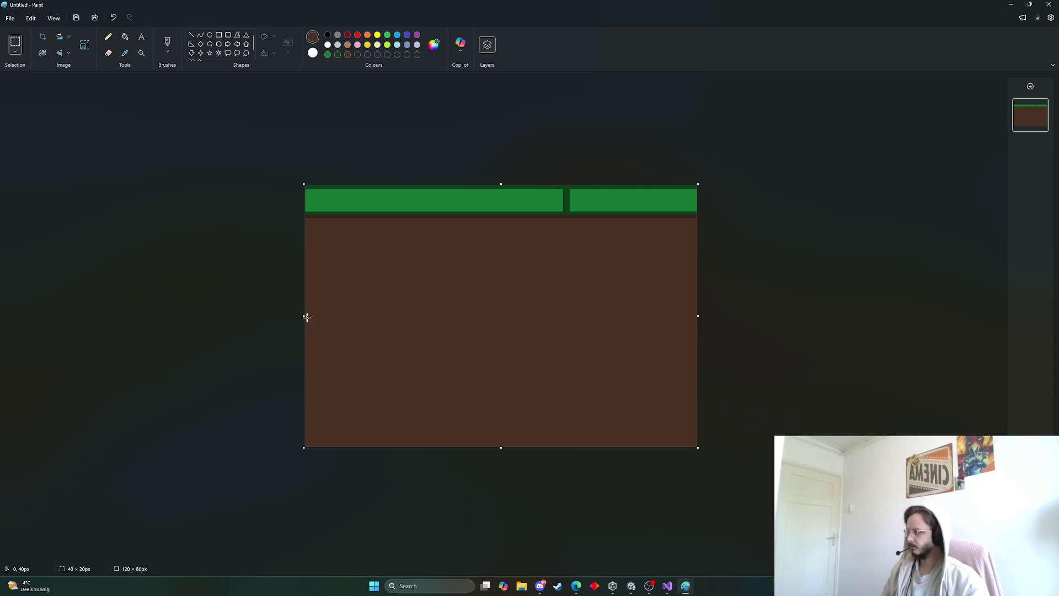
Step: Erase the whole lower half of the canvas to transparency
mouse_move(308, 317)
mouse_down()
mouse_move(497, 406)
mouse_move(731, 479)
mouse_up()
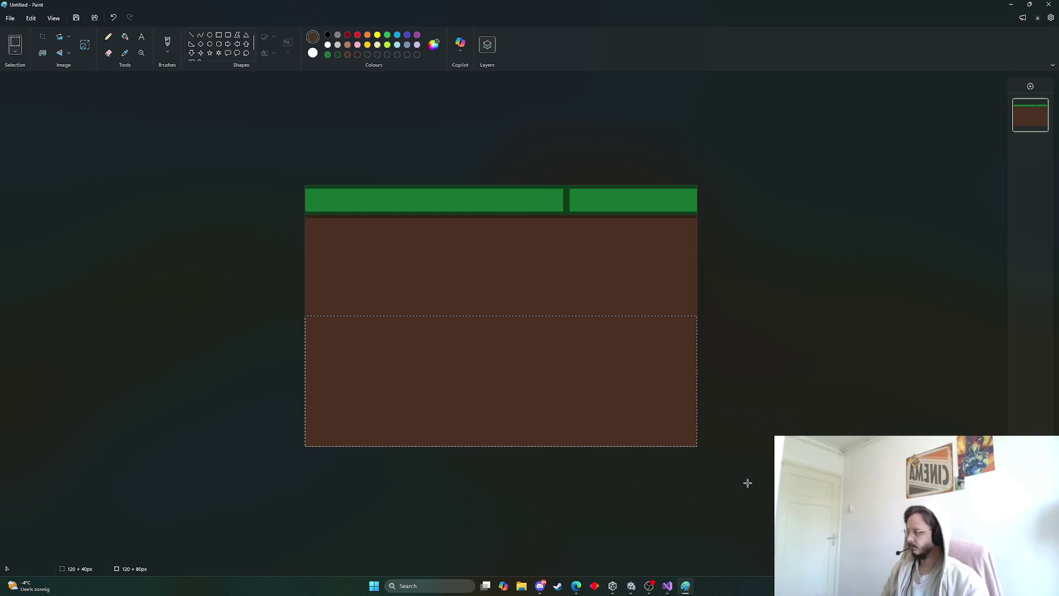
drag(747, 483, 746, 482)
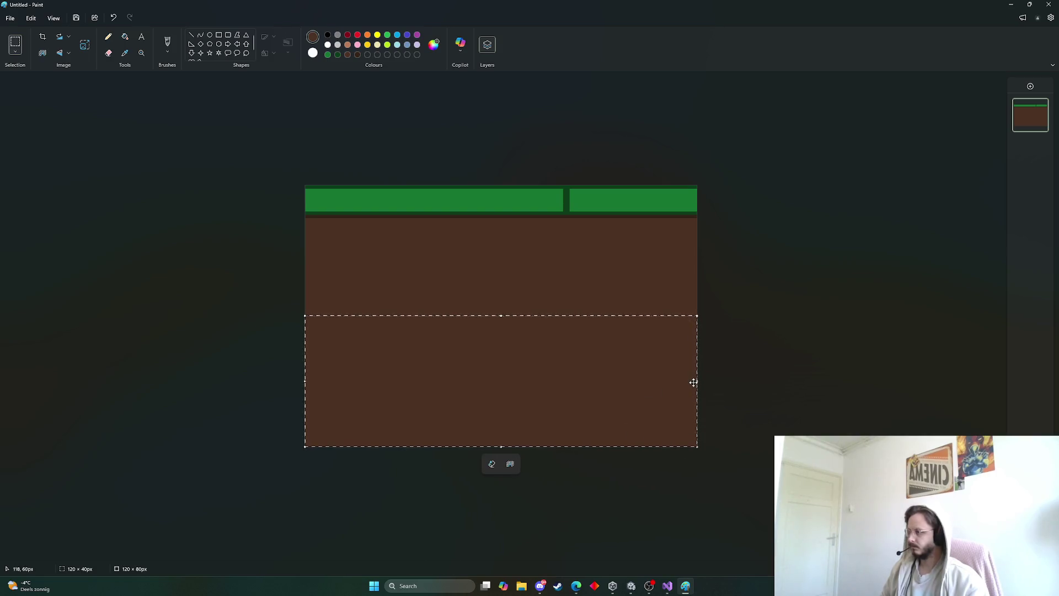
key(Delete)
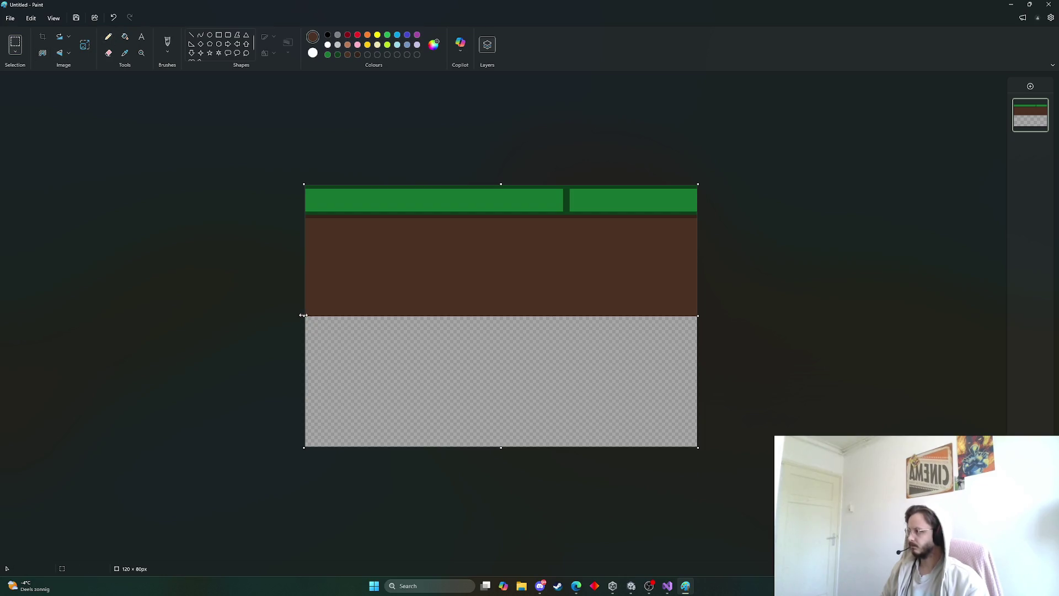
Step: Select the lower-left transparent area and switch between the fill and pencil tools
mouse_move(313, 327)
mouse_down()
mouse_move(407, 449)
mouse_move(436, 450)
mouse_up()
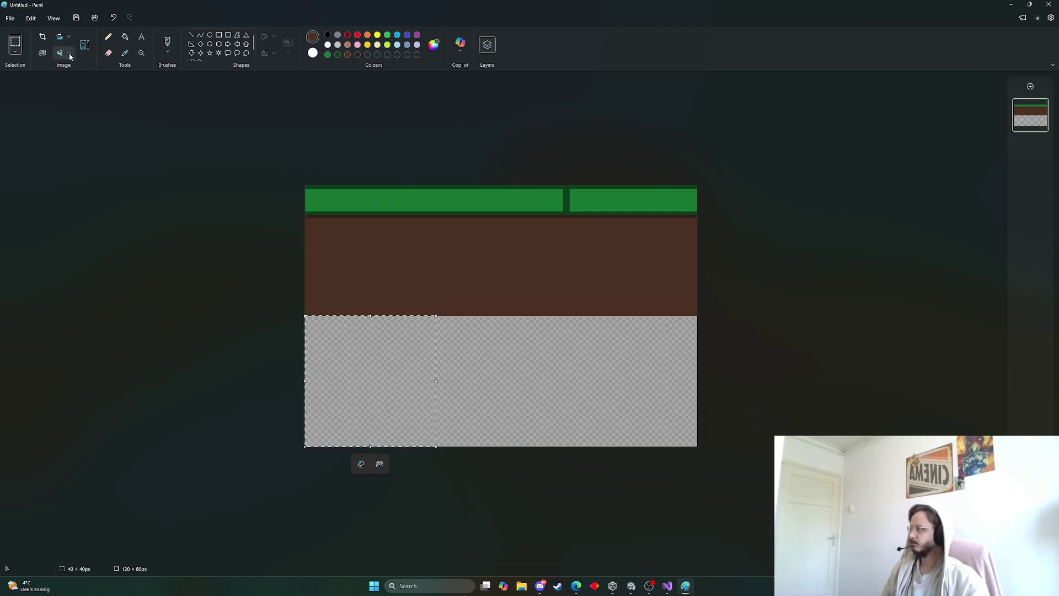
click(125, 36)
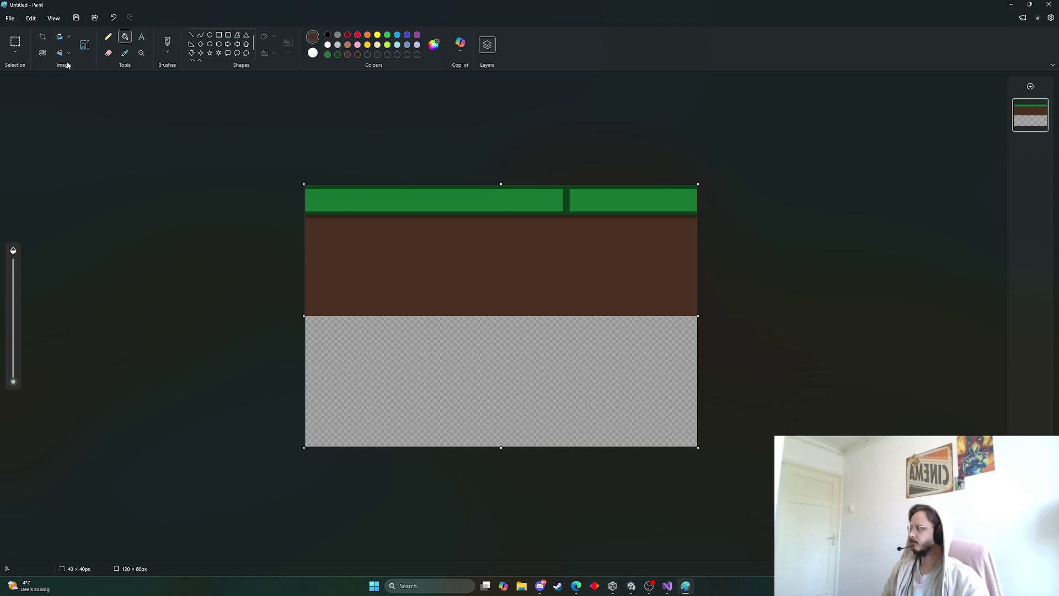
click(108, 36)
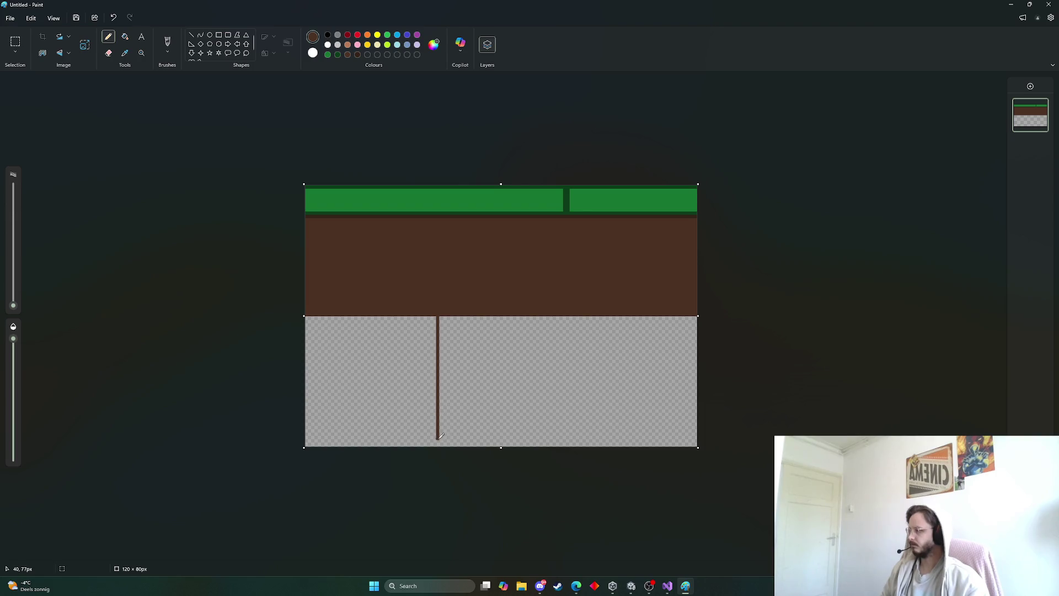
click(126, 37)
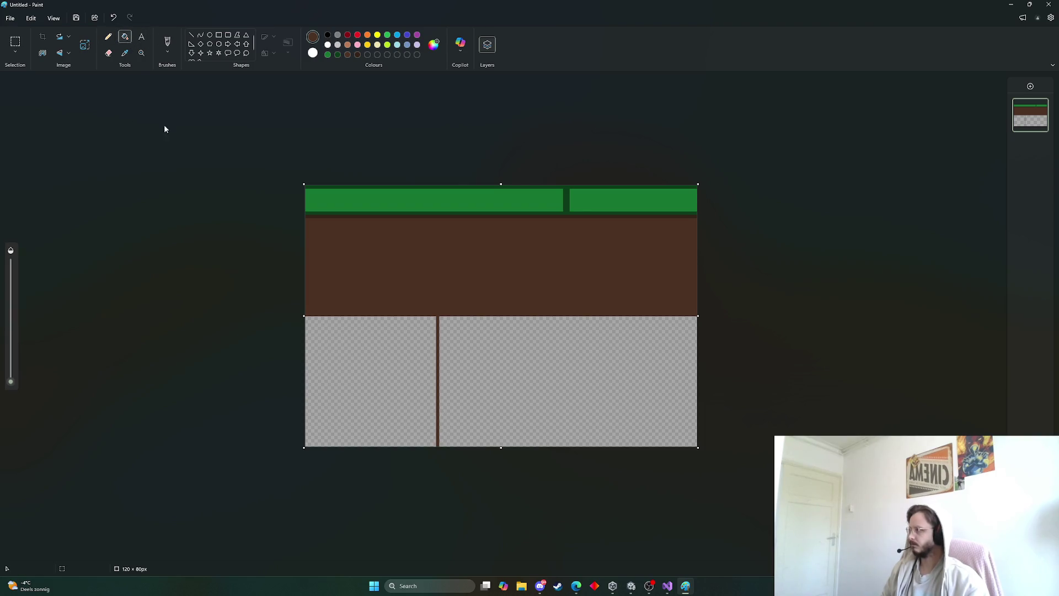
Step: Fill the lower-left transparent tile with brown and select it
click(369, 380)
click(15, 42)
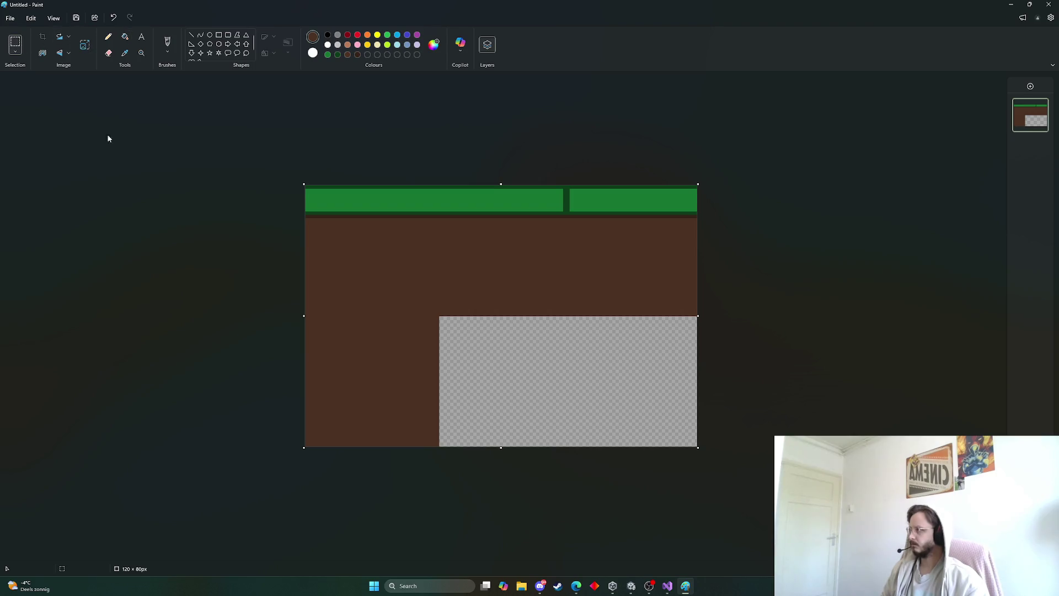
mouse_move(439, 316)
mouse_down()
mouse_move(371, 399)
mouse_move(305, 446)
mouse_up()
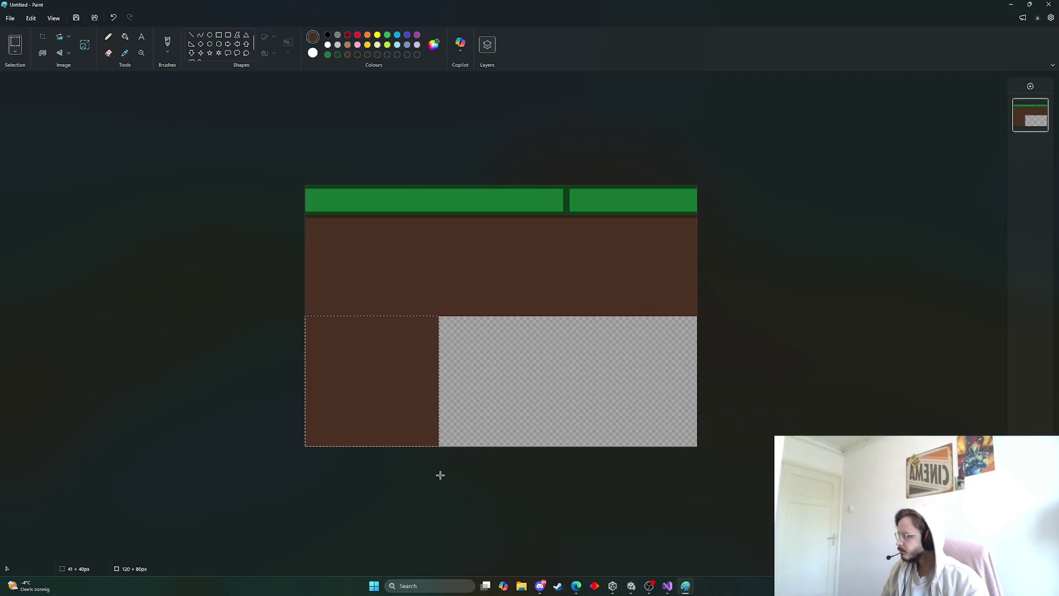
drag(438, 476, 438, 475)
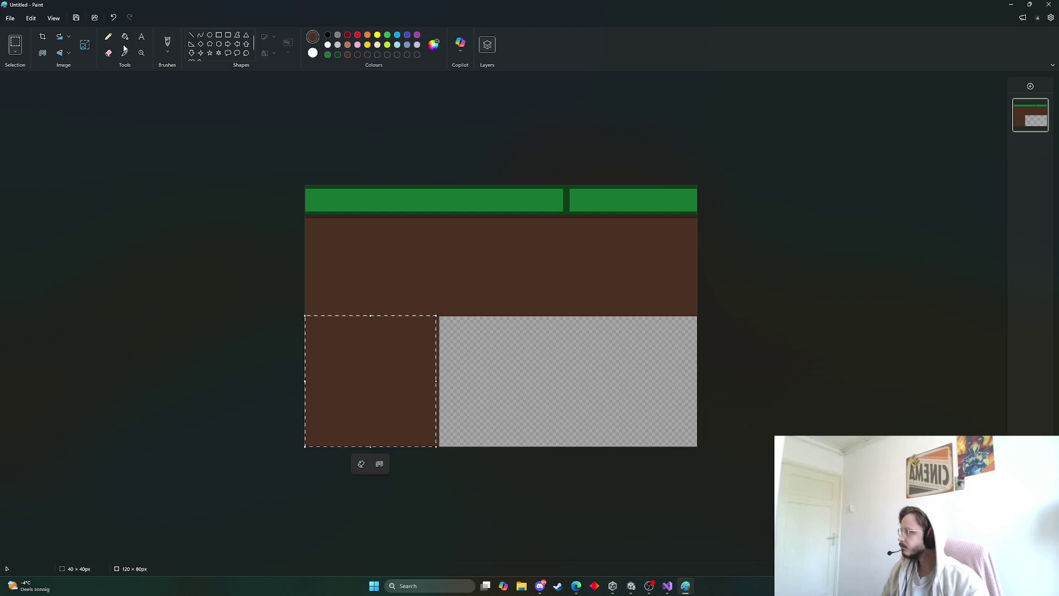
Step: Erase the dirt block's right edge with the smallest eraser, then test a selection and deselect
click(108, 53)
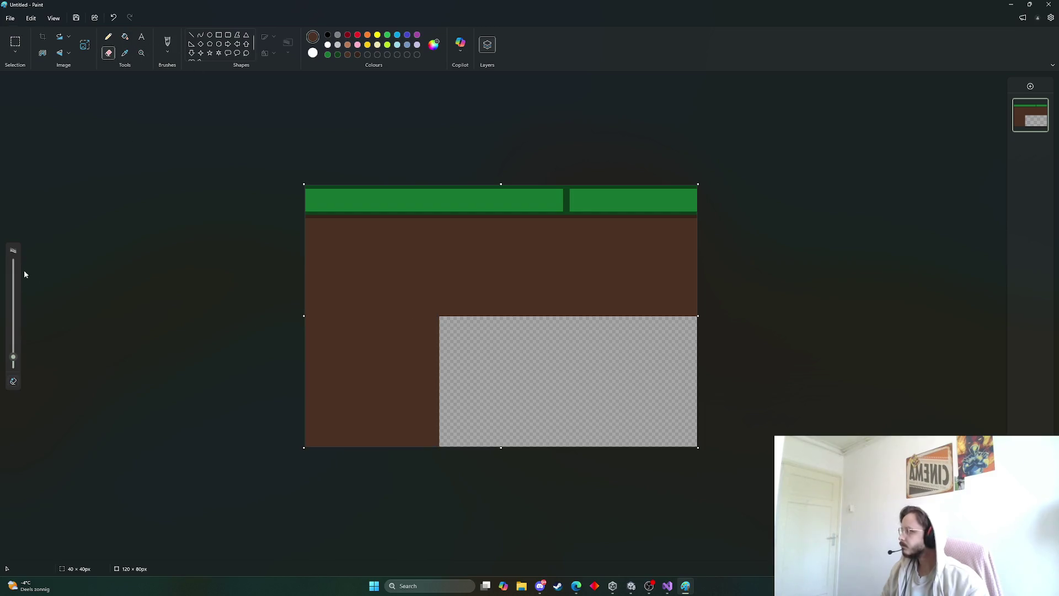
drag(17, 367, 14, 365)
click(436, 442)
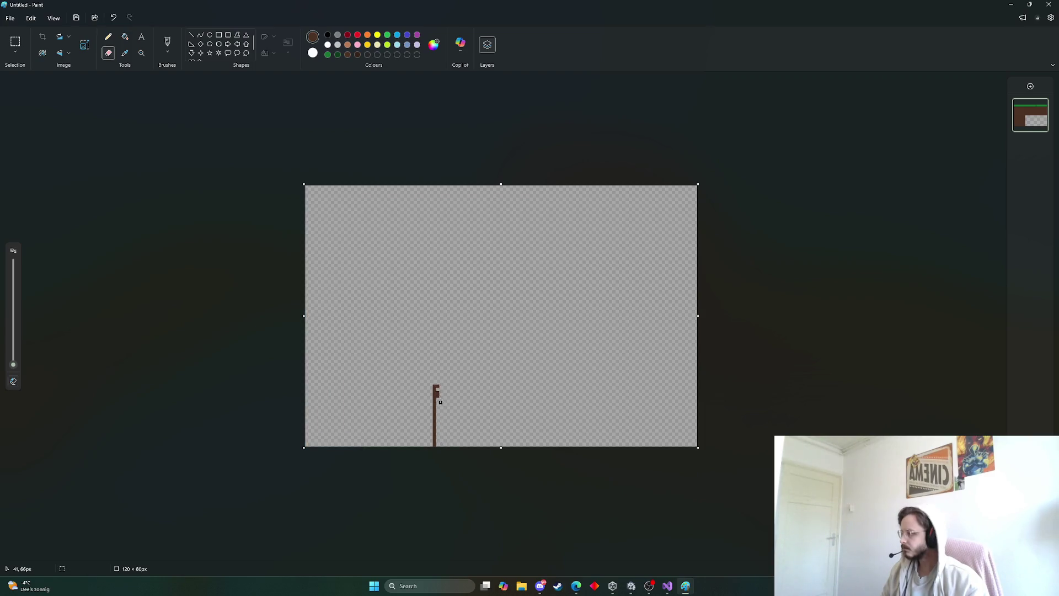
drag(436, 388, 437, 319)
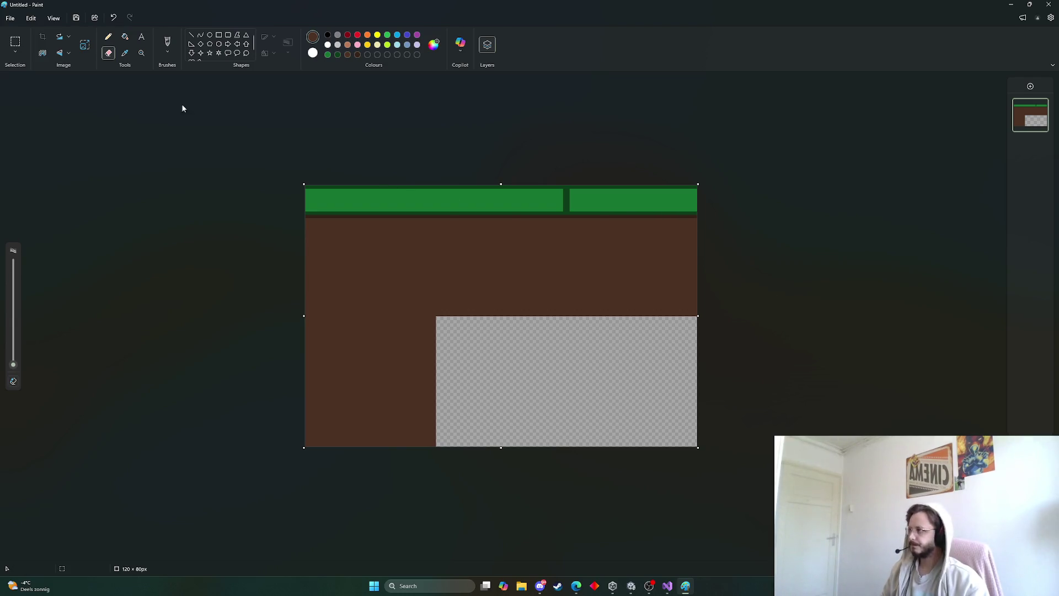
click(15, 41)
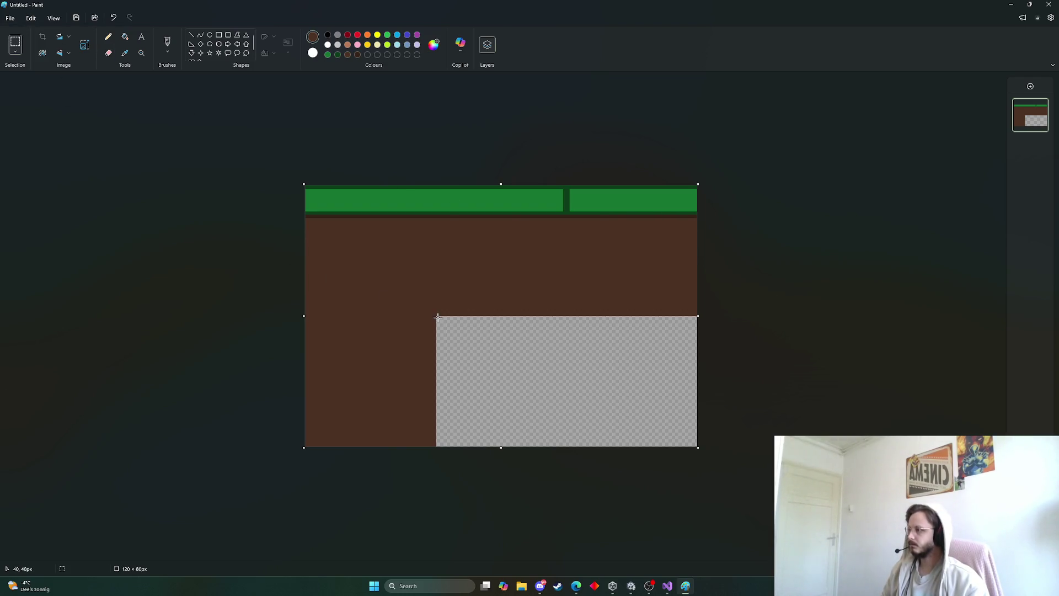
mouse_move(436, 318)
mouse_down()
mouse_move(268, 503)
mouse_move(257, 465)
mouse_up()
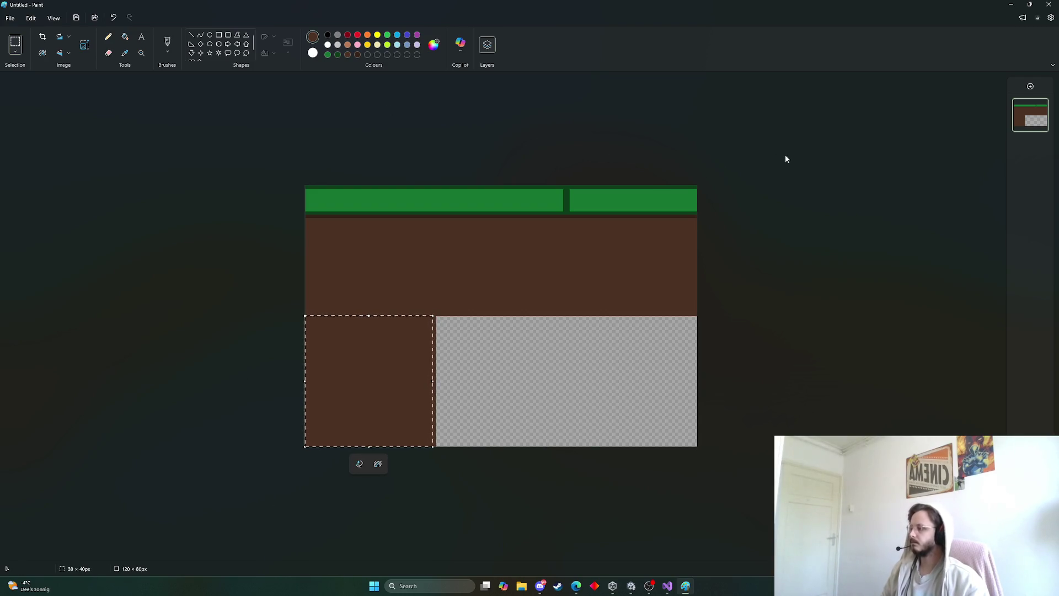
click(800, 233)
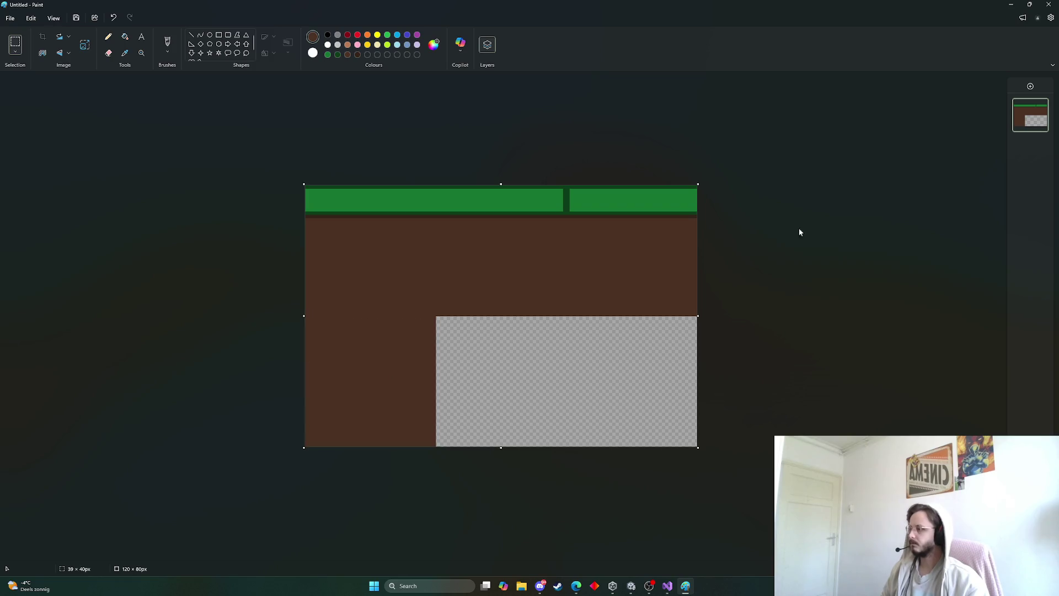
Step: Save the image as a PNG picture, browsing to the Outskirts project's Assets folder
click(10, 18)
mouse_move(57, 101)
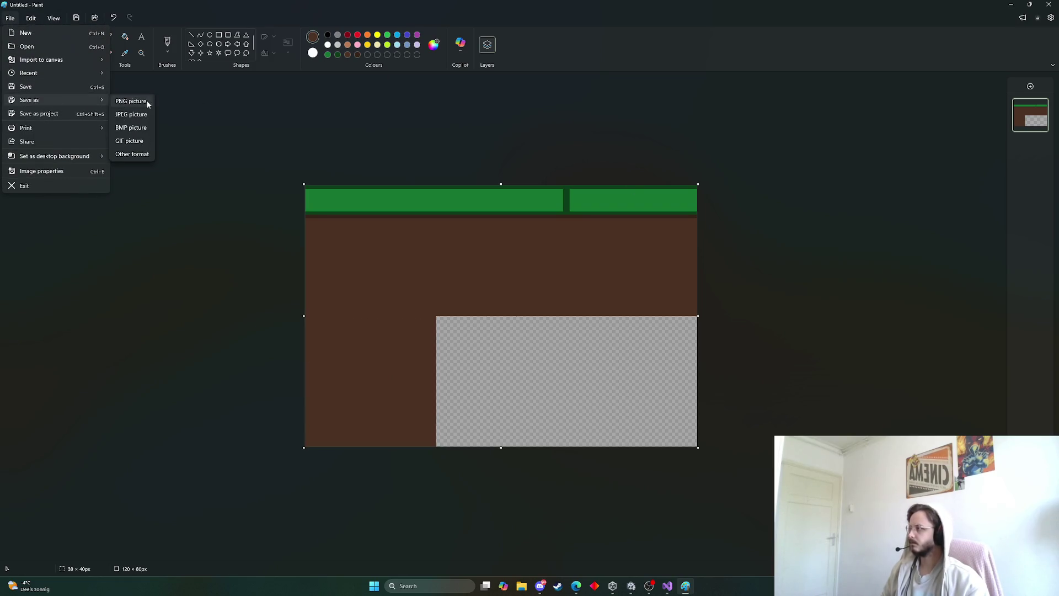
click(131, 101)
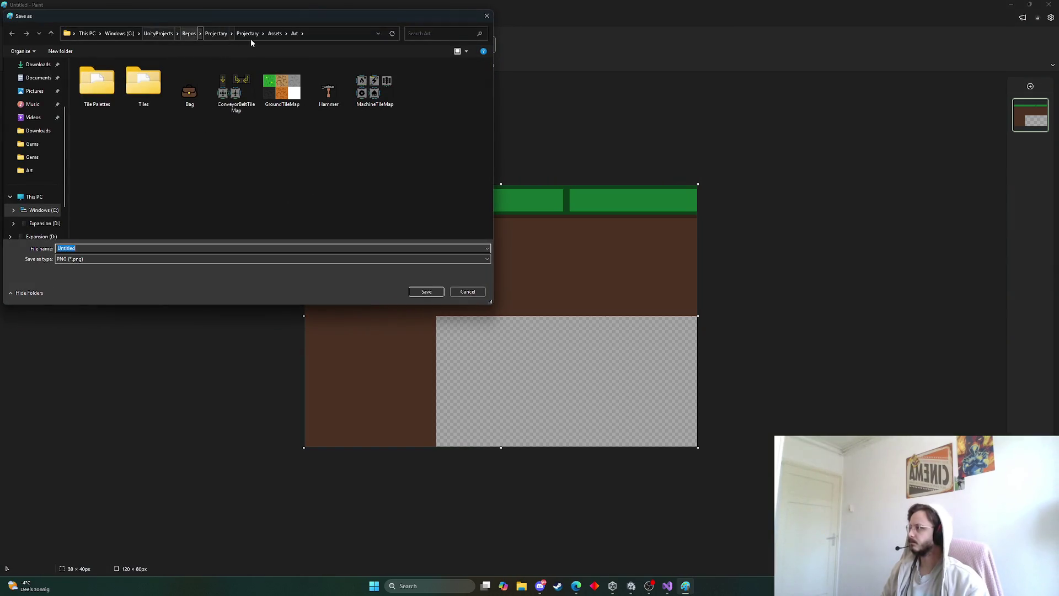
click(157, 34)
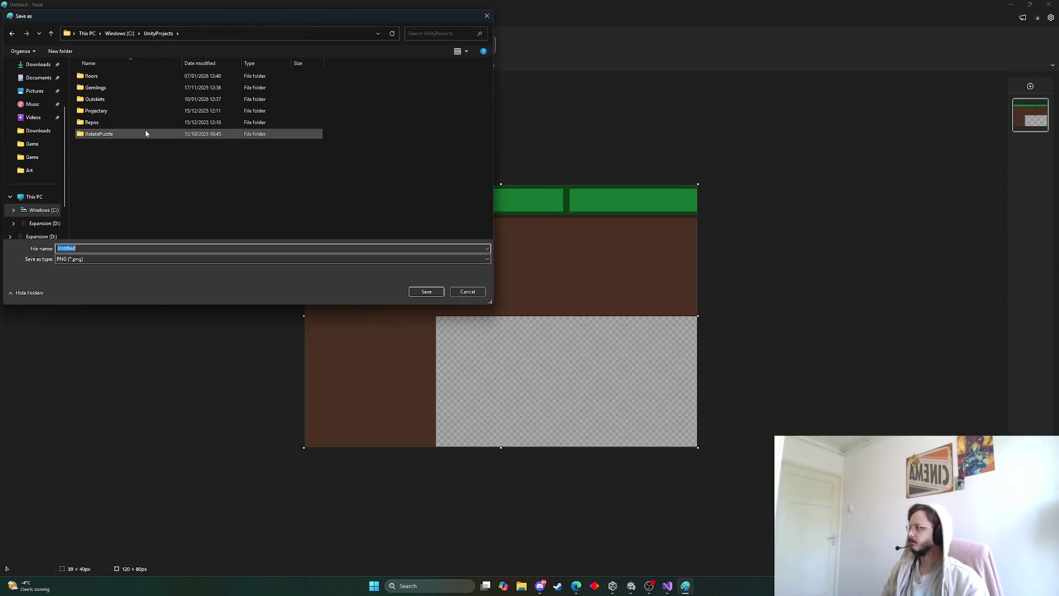
double_click(106, 99)
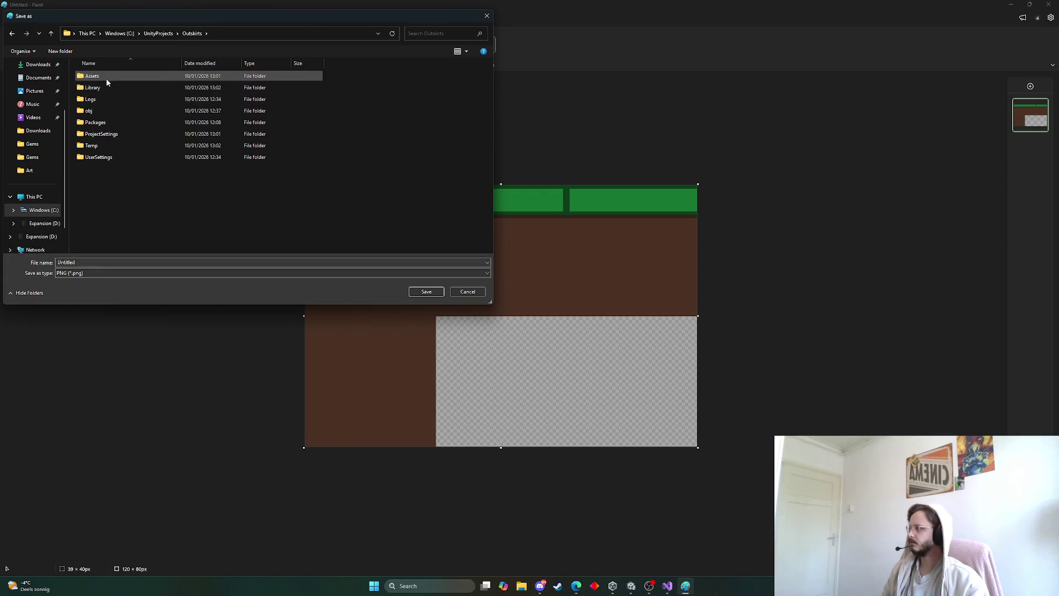
double_click(106, 78)
Step: Create a new folder in Assets, first named Scripts, then renamed to Art
right_click(108, 144)
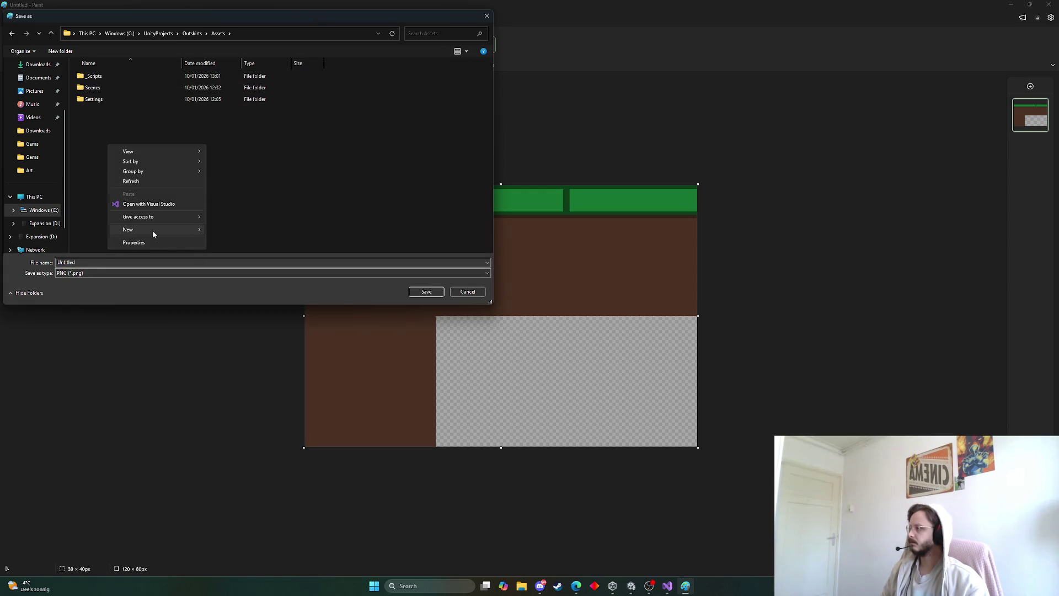
mouse_move(155, 230)
click(226, 231)
text(Sc)
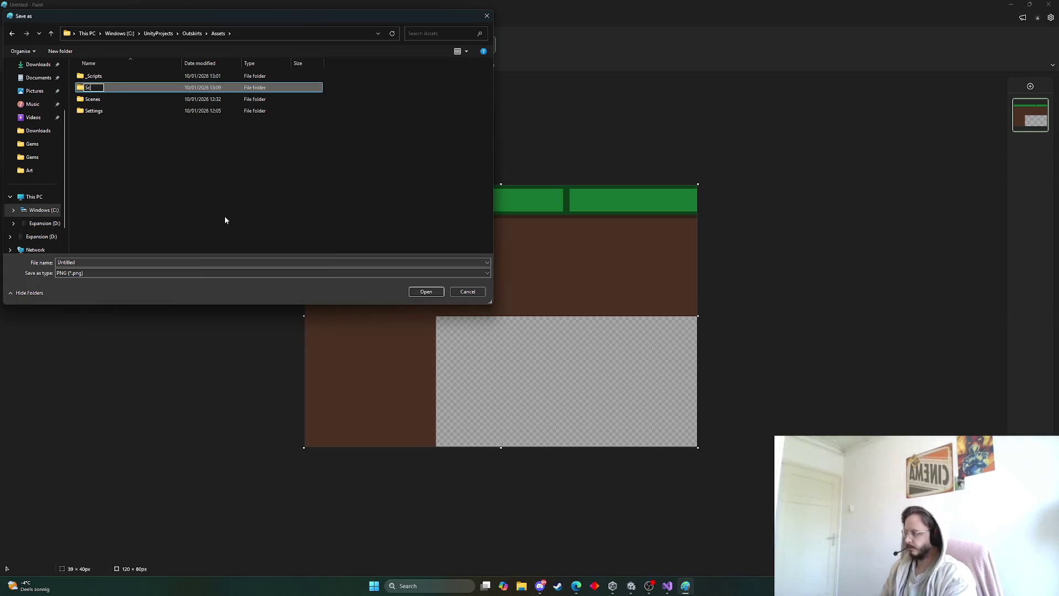
text(ripts)
key(Return)
double_click(118, 101)
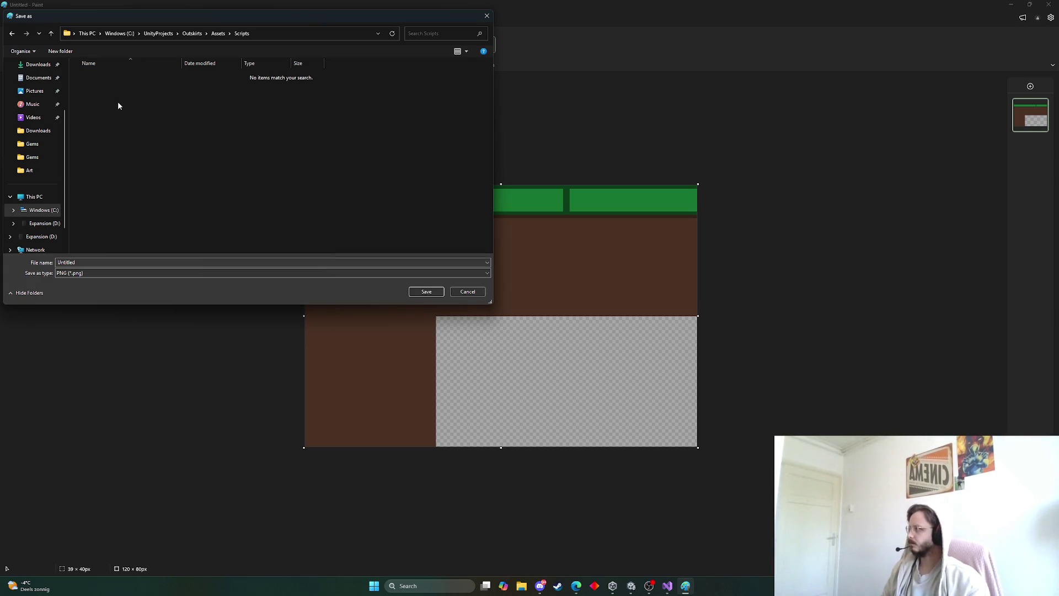
right_click(118, 110)
click(271, 113)
click(218, 34)
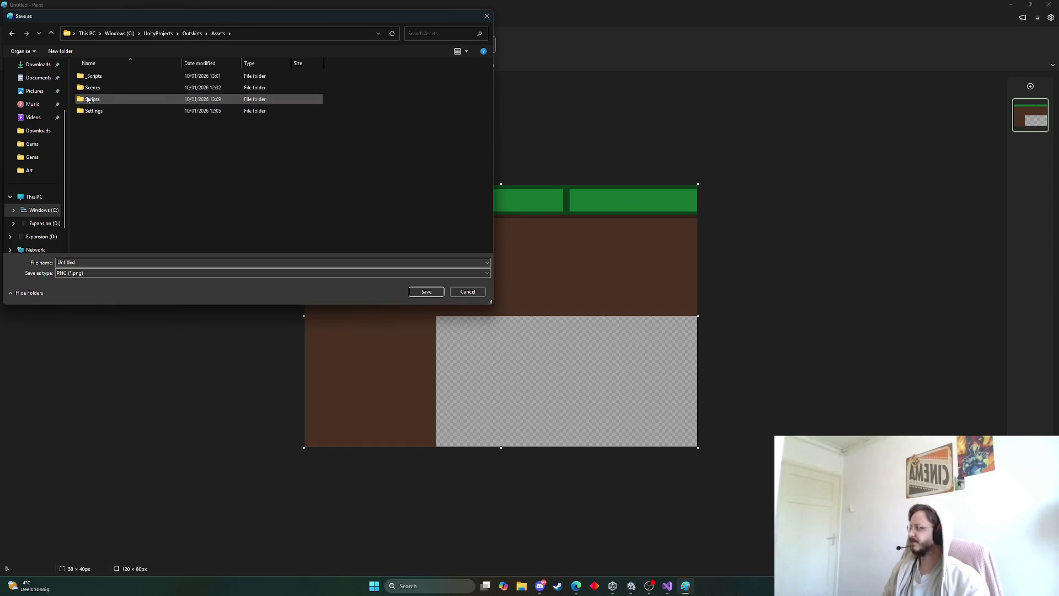
click(91, 102)
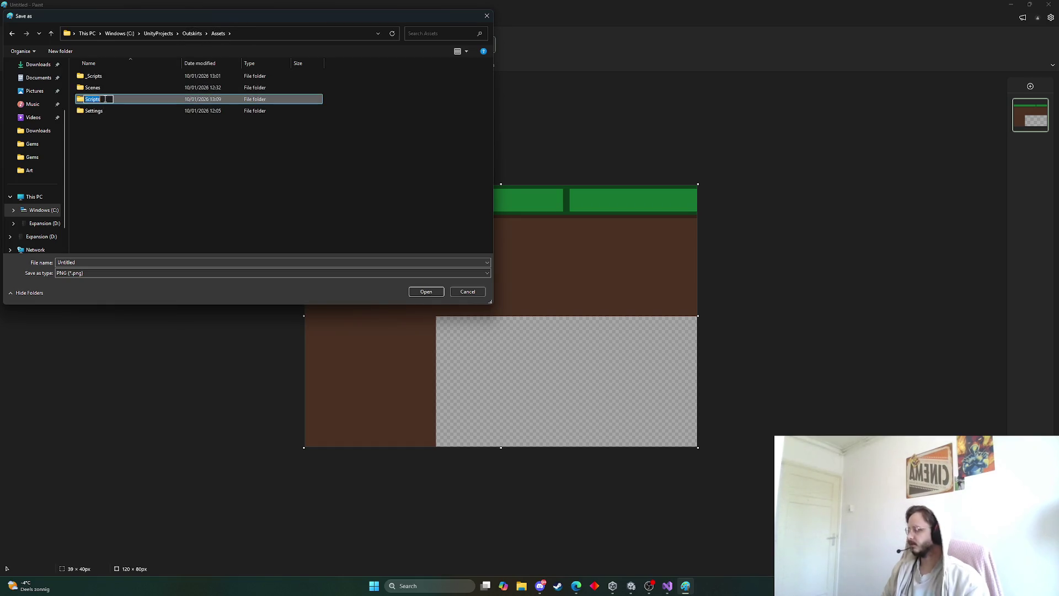
click(105, 100)
text(Art)
key(Return)
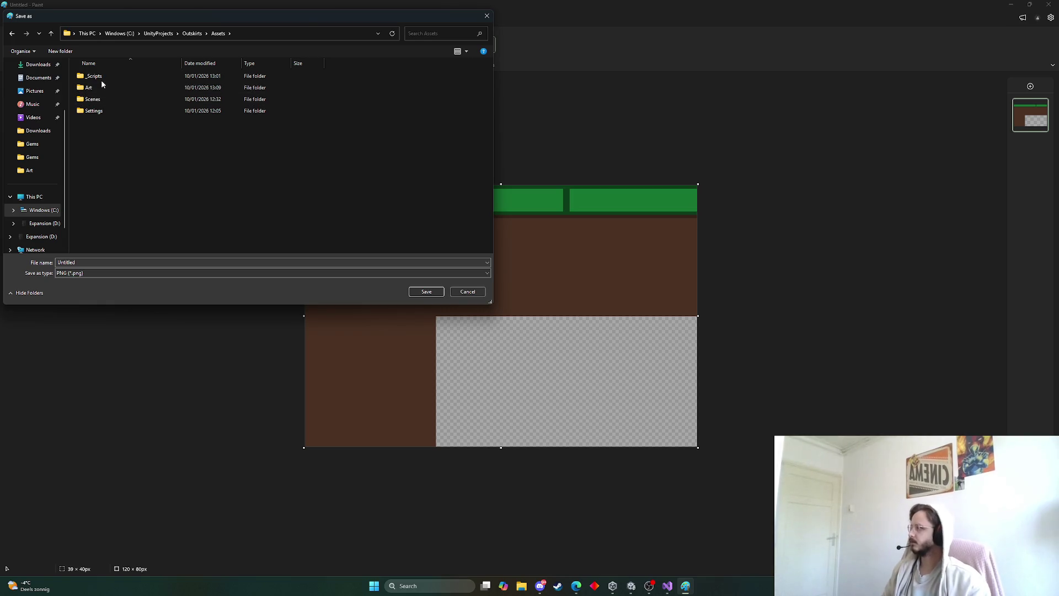
Step: Create a Tiles folder inside Art, save the PNG there and return to Unity
double_click(104, 88)
right_click(148, 94)
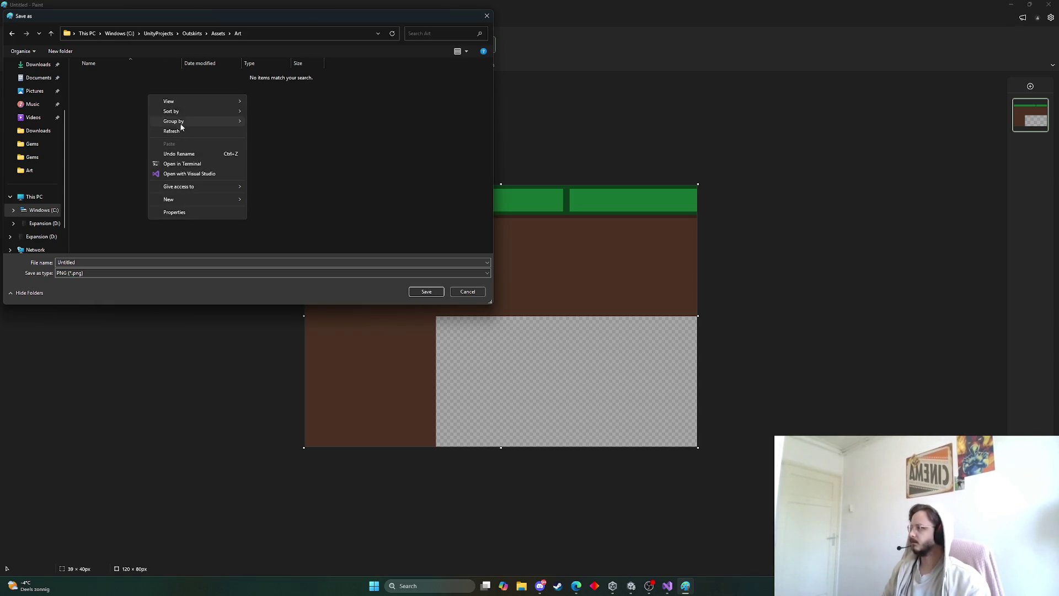
mouse_move(177, 200)
click(273, 203)
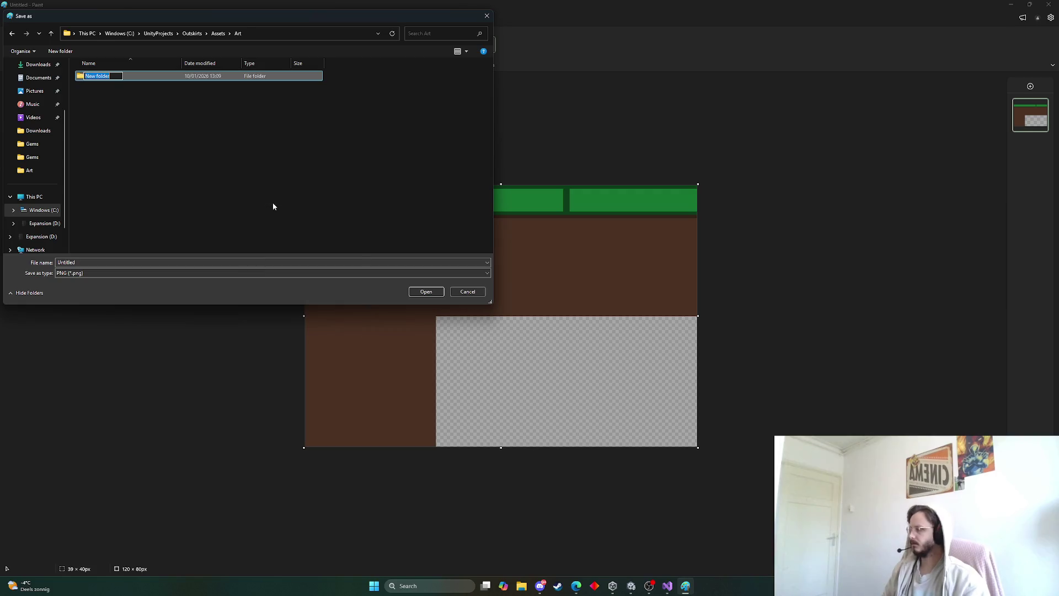
text(Tiles)
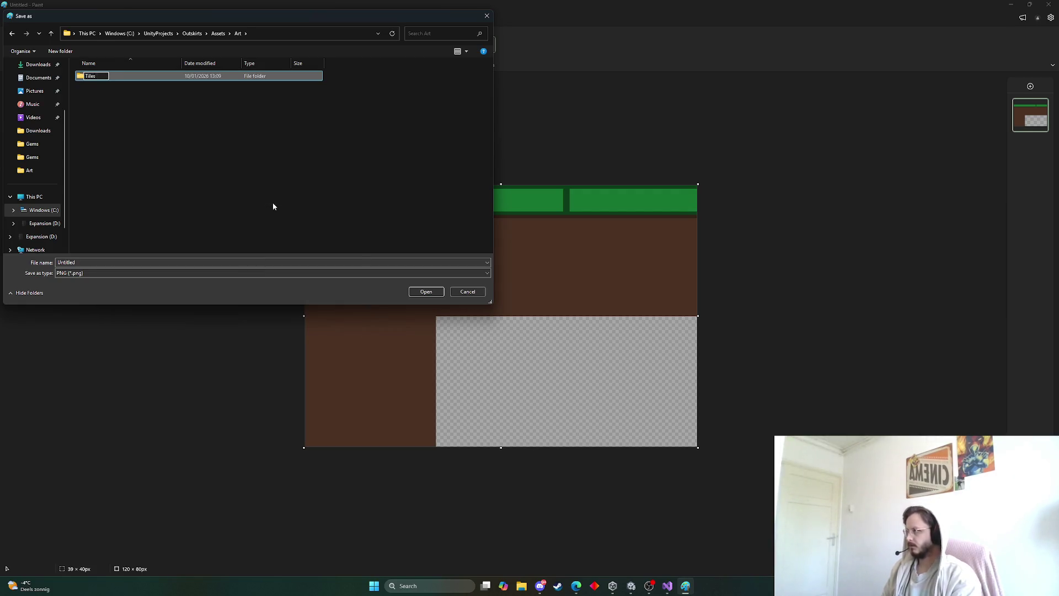
key(Return)
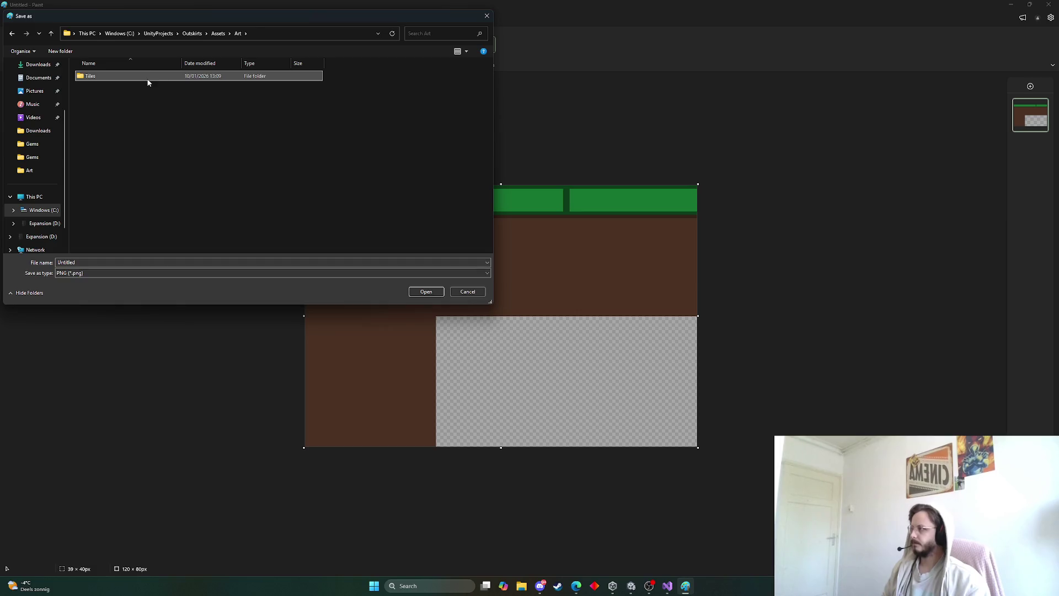
double_click(147, 78)
click(428, 292)
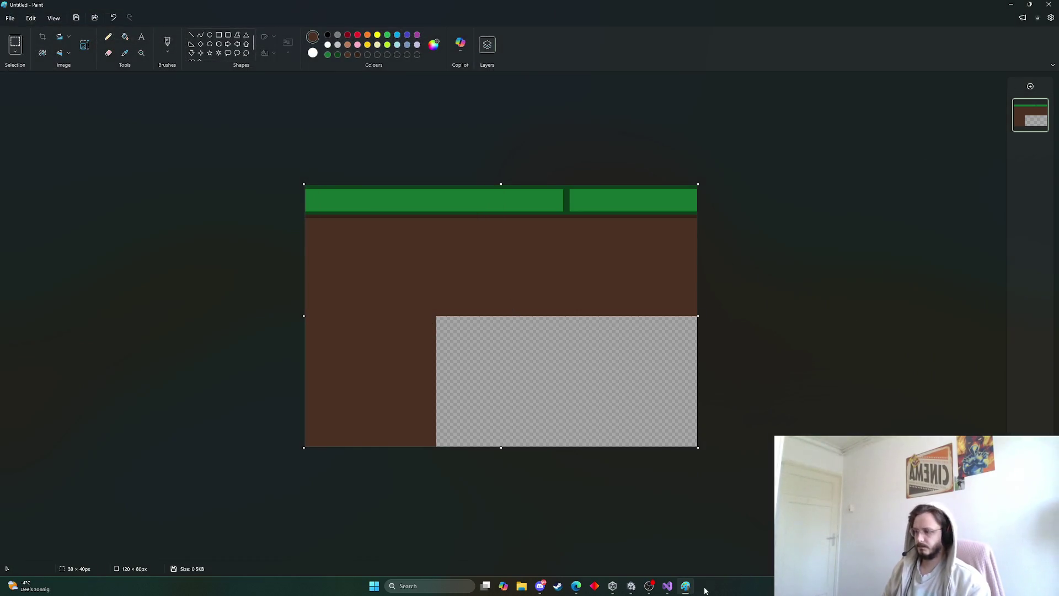
click(631, 585)
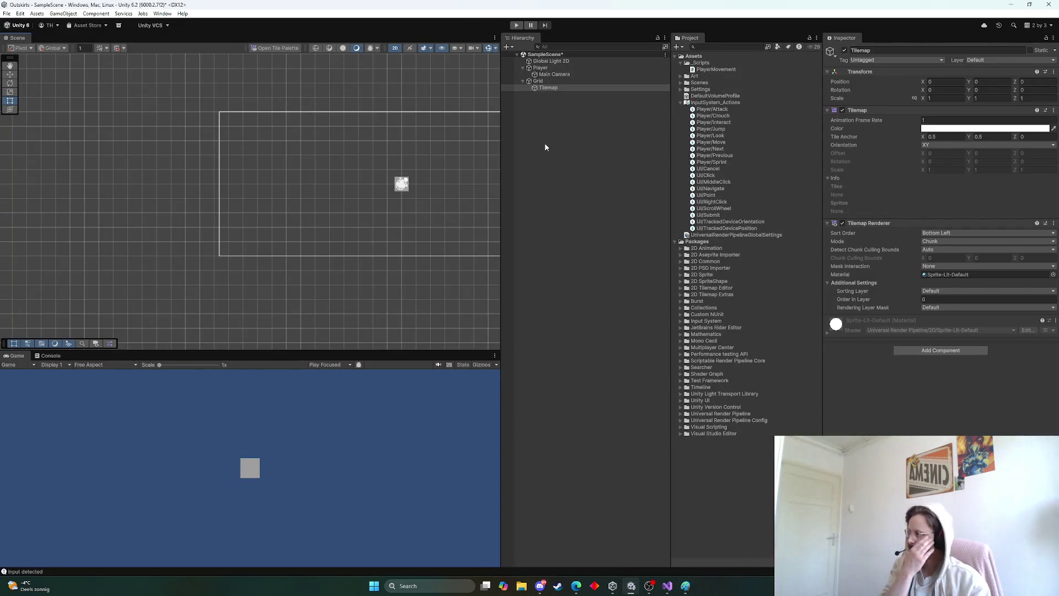
Step: Select the Untitled tile image, keep Sprite Mode Multiple and set Pixels Per Unit to 16
click(680, 76)
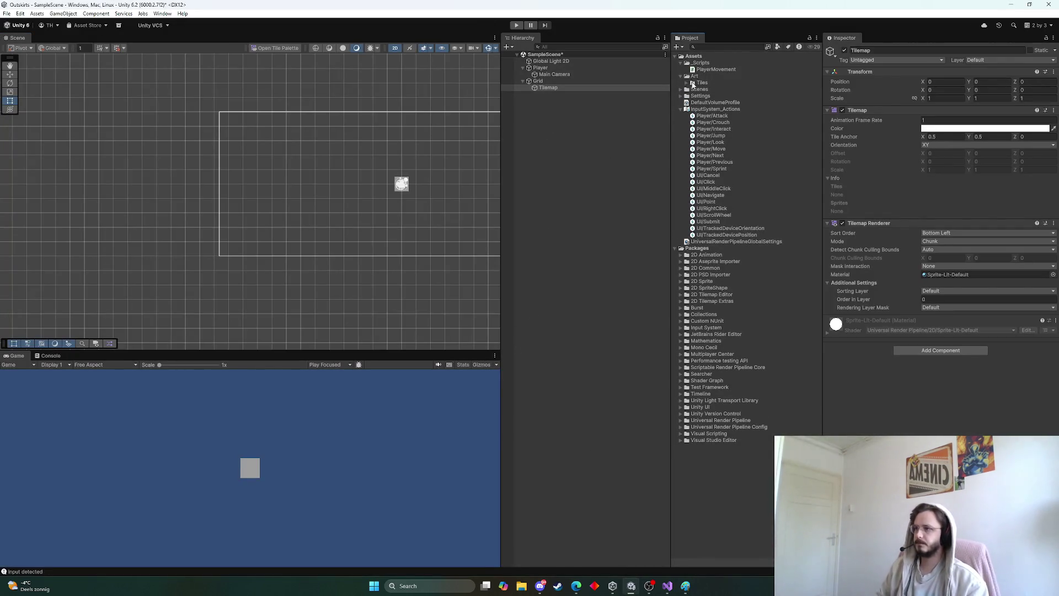
click(692, 83)
click(689, 90)
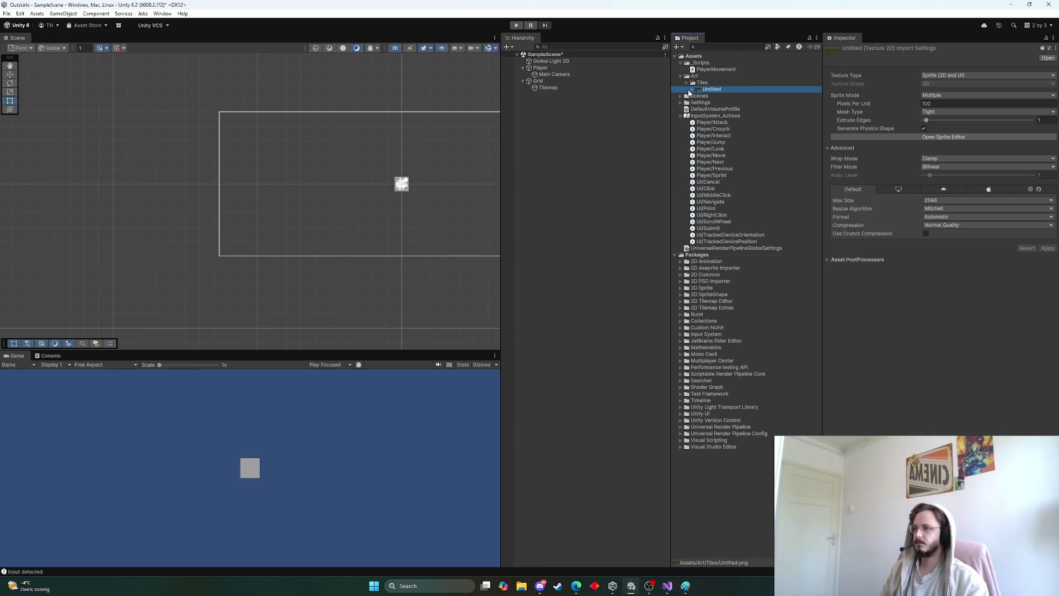
click(950, 94)
click(952, 102)
click(926, 103)
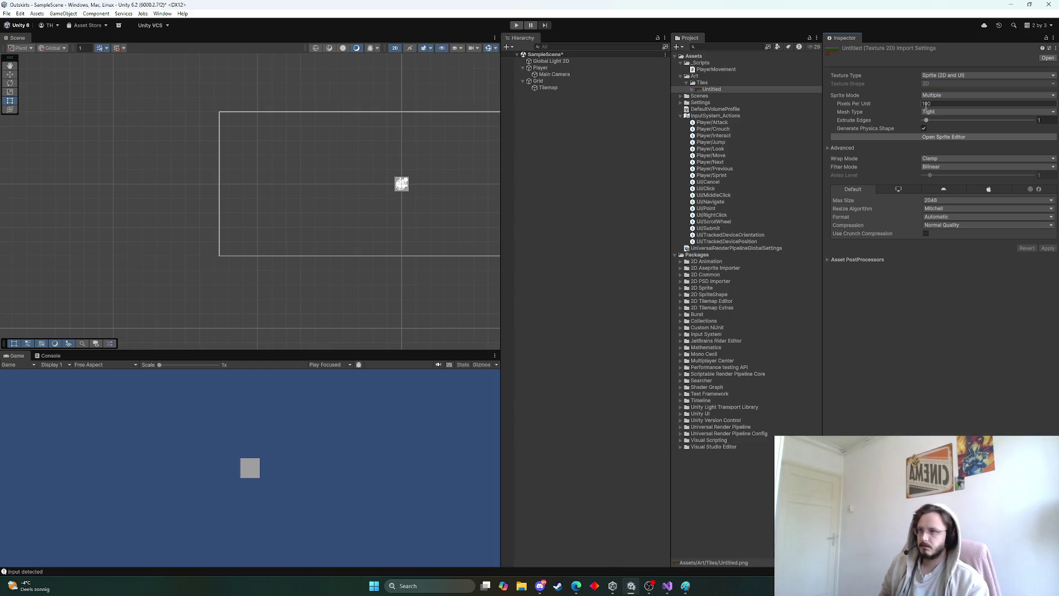
click(926, 103)
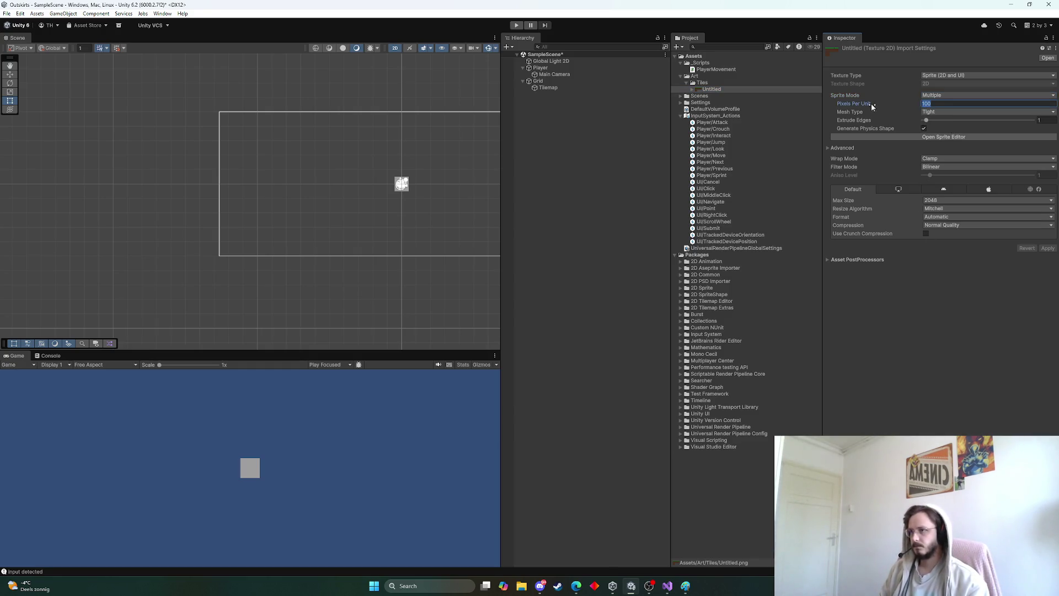
mouse_move(869, 103)
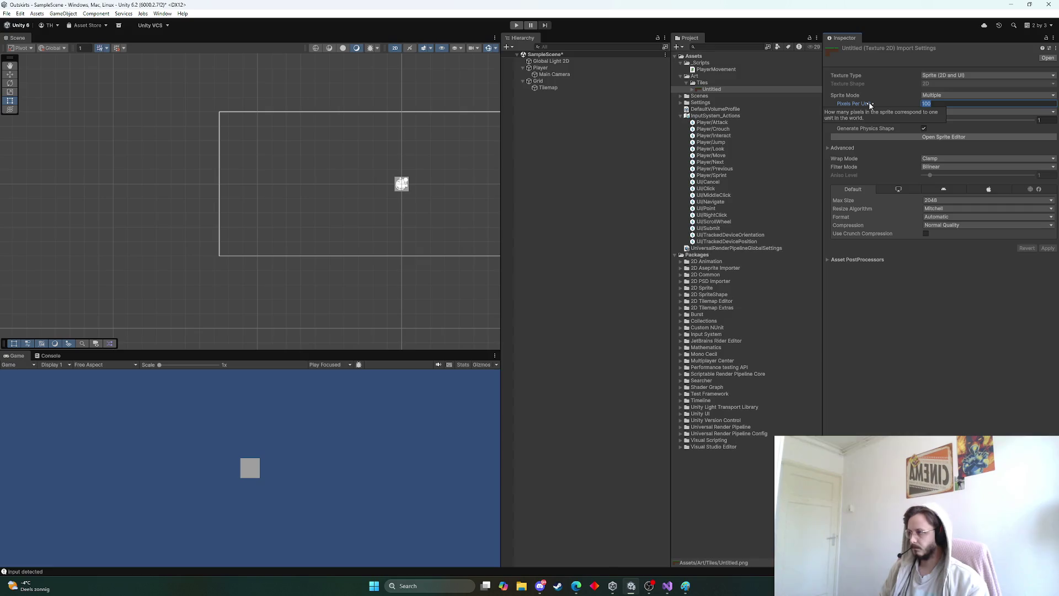
text(4)
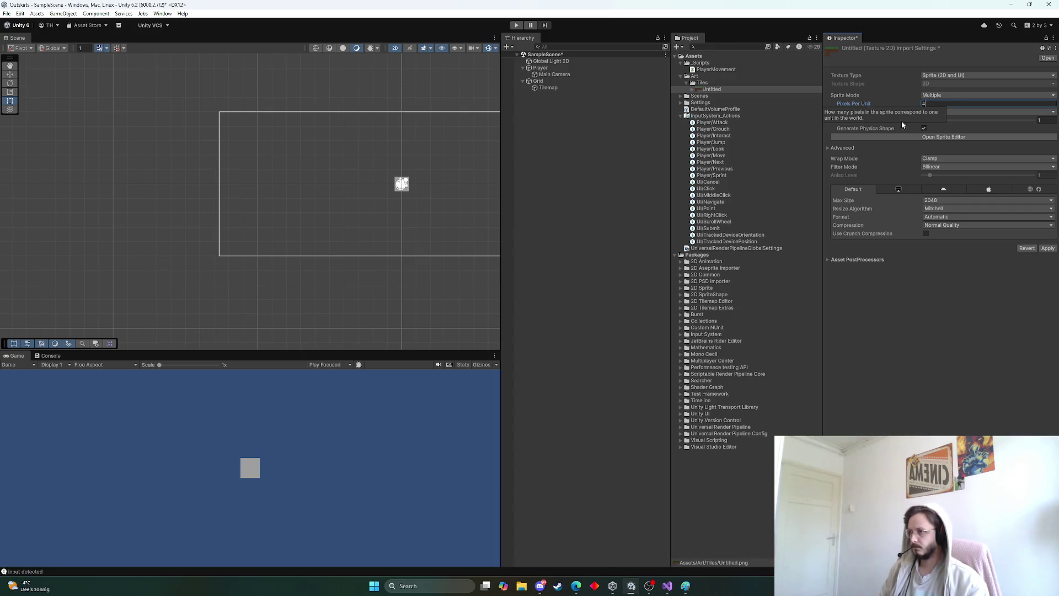
key(BackSpace)
text(16)
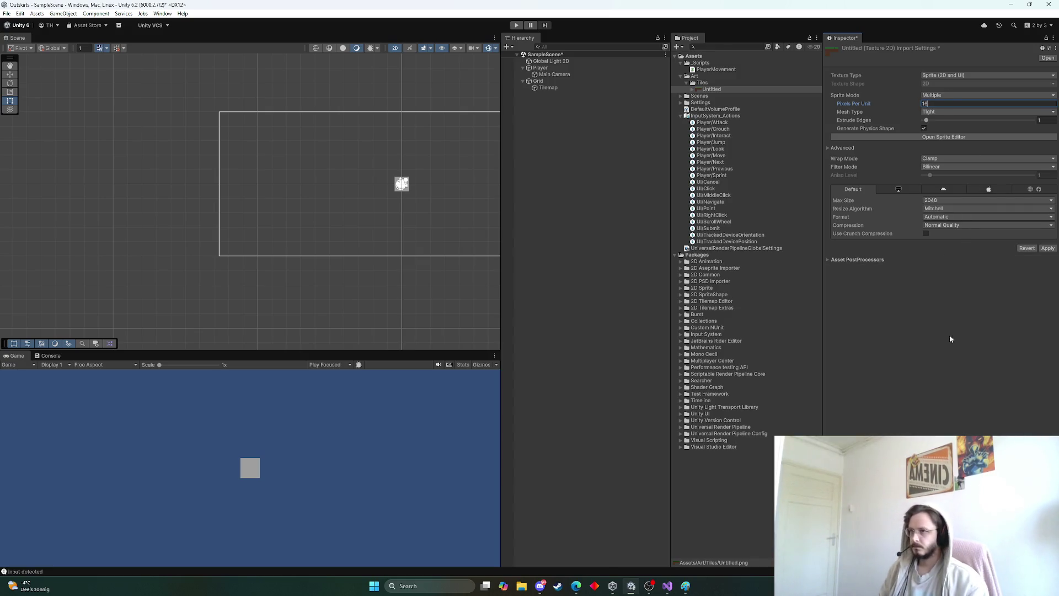
key(Return)
Step: Set Mesh Type to Full Rect, Wrap Mode to Repeat and Filter Mode to Point
click(949, 112)
click(946, 122)
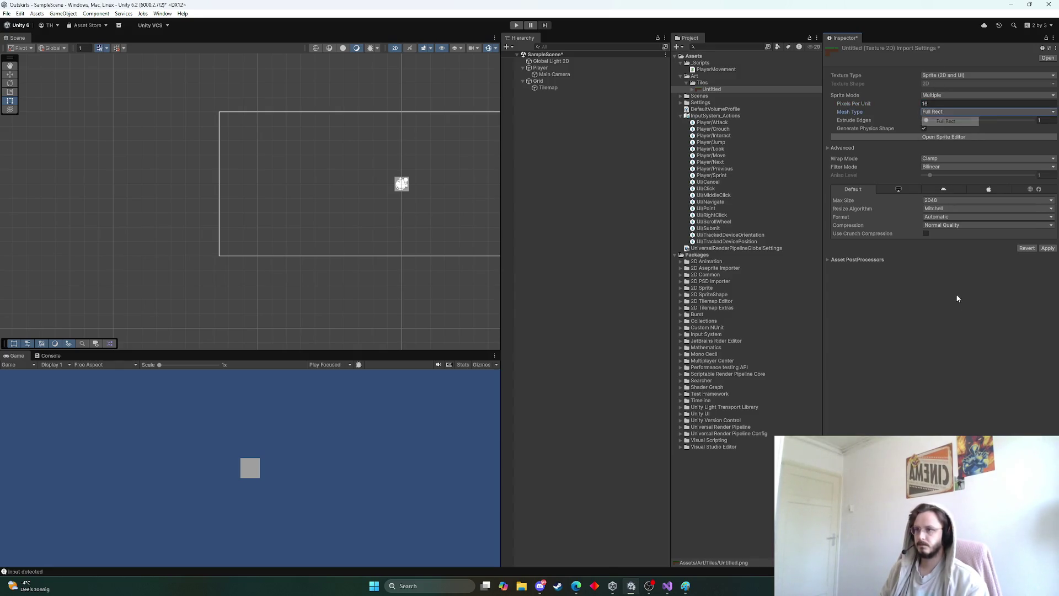
click(947, 158)
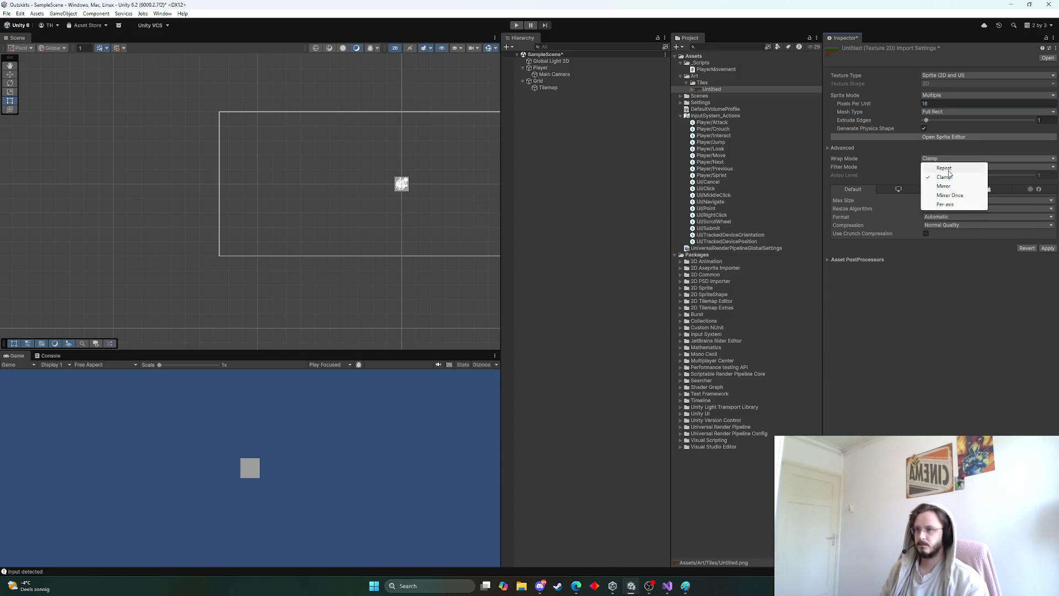
click(944, 169)
click(949, 167)
click(948, 177)
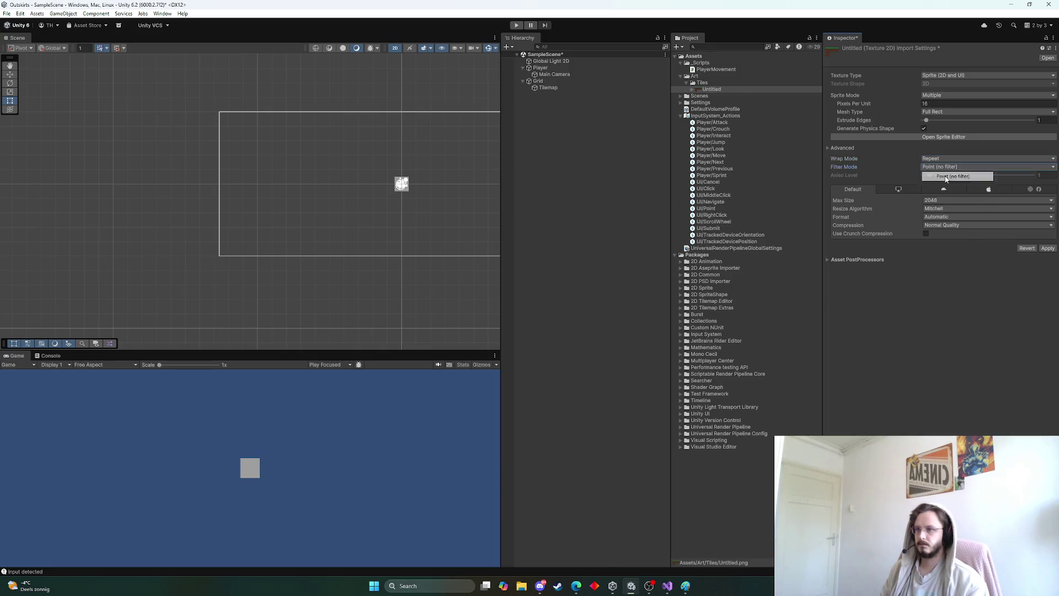
Step: Set Max Size to 256 and Compression to None, then apply the import settings
click(945, 202)
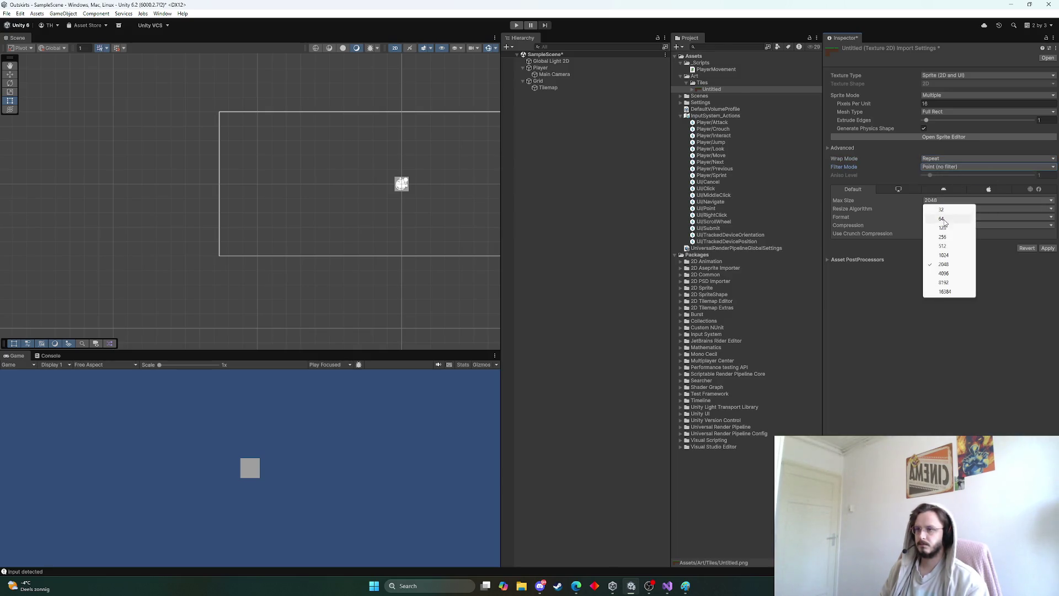
click(946, 237)
click(947, 210)
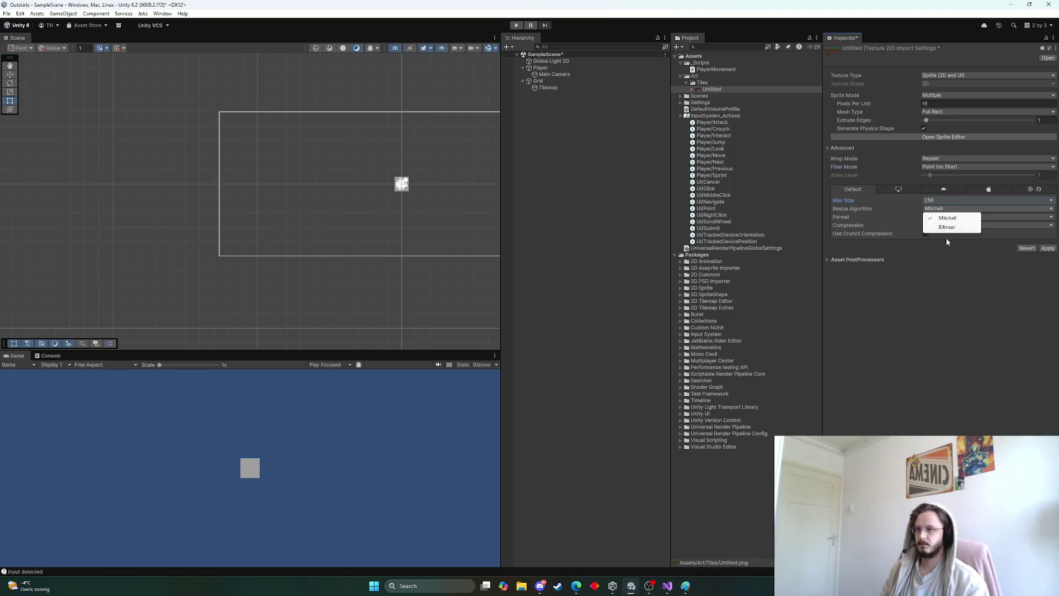
click(946, 242)
click(947, 217)
key(Escape)
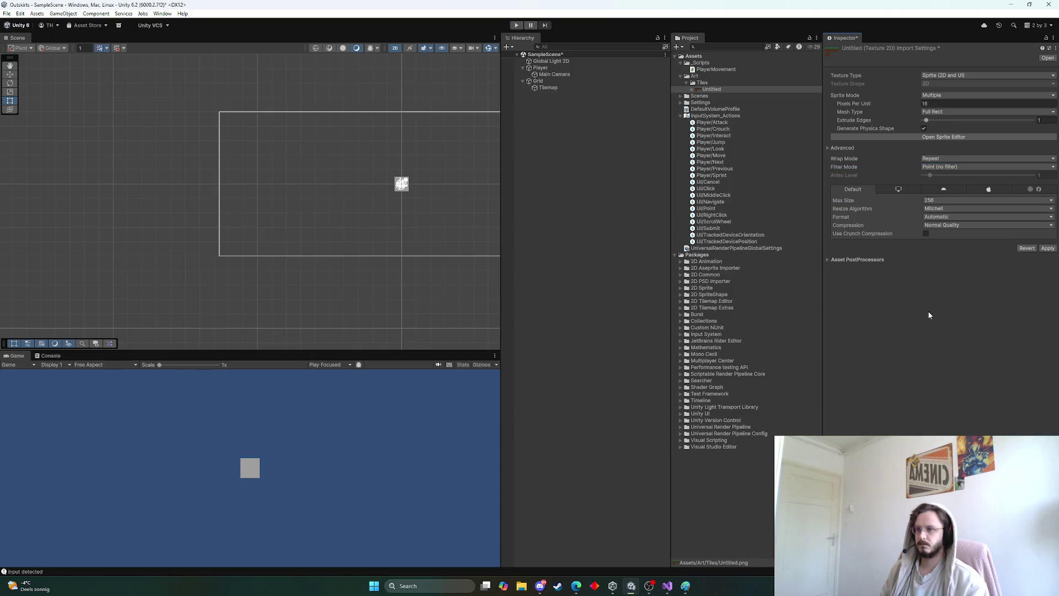
click(947, 225)
click(947, 232)
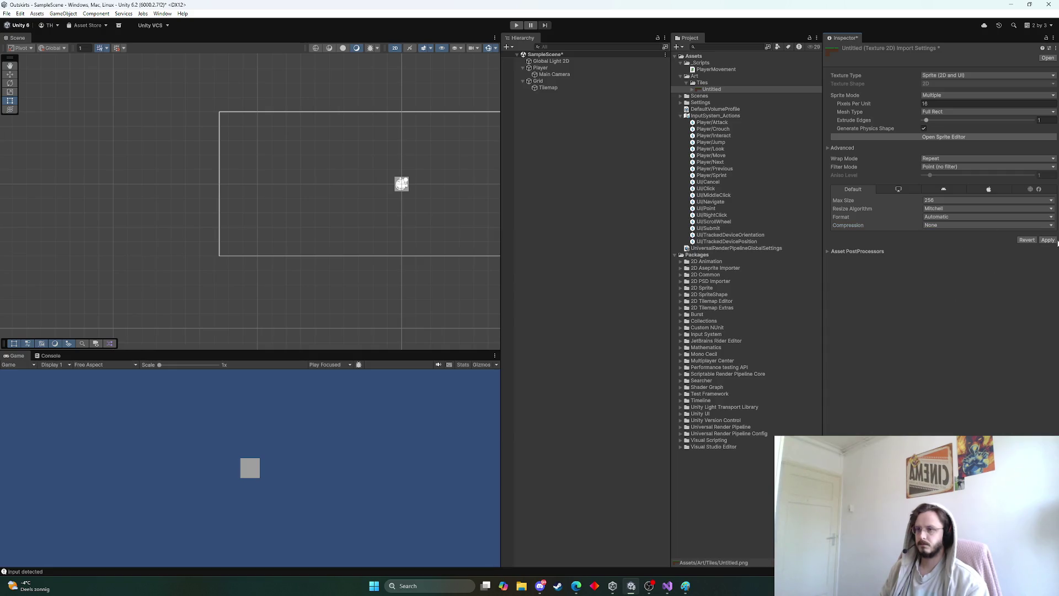
click(1047, 240)
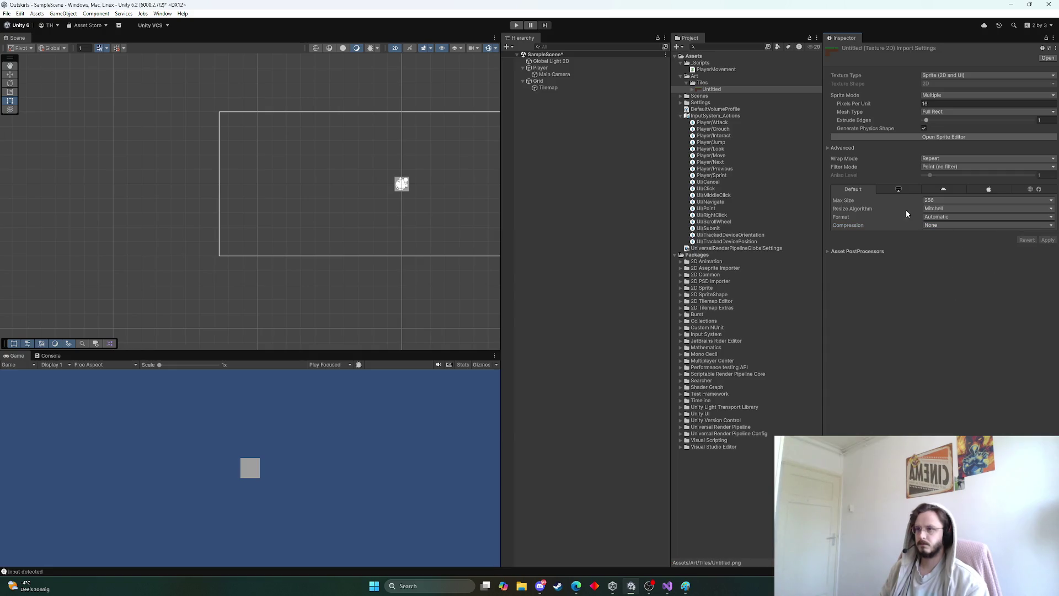
Step: Expand and collapse the tile texture's sprite list, then open the Sprite Editor
click(692, 90)
click(706, 89)
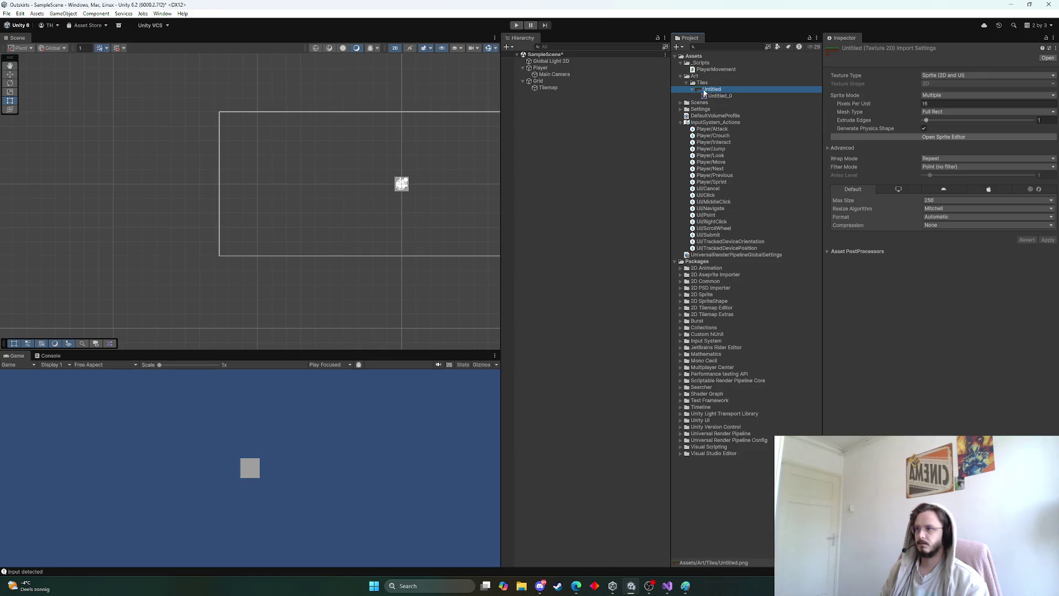
click(693, 90)
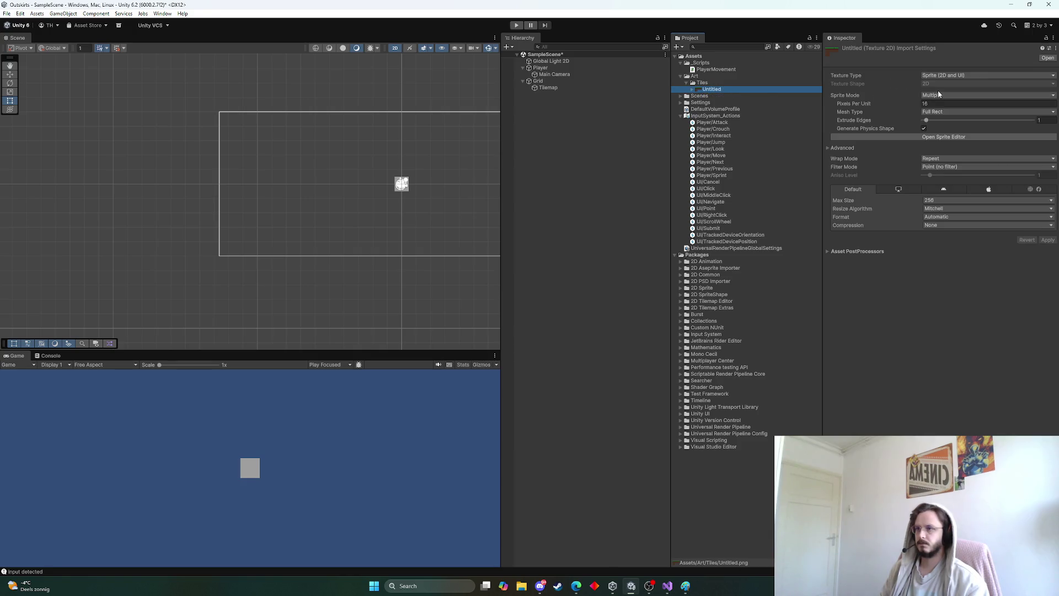
click(953, 137)
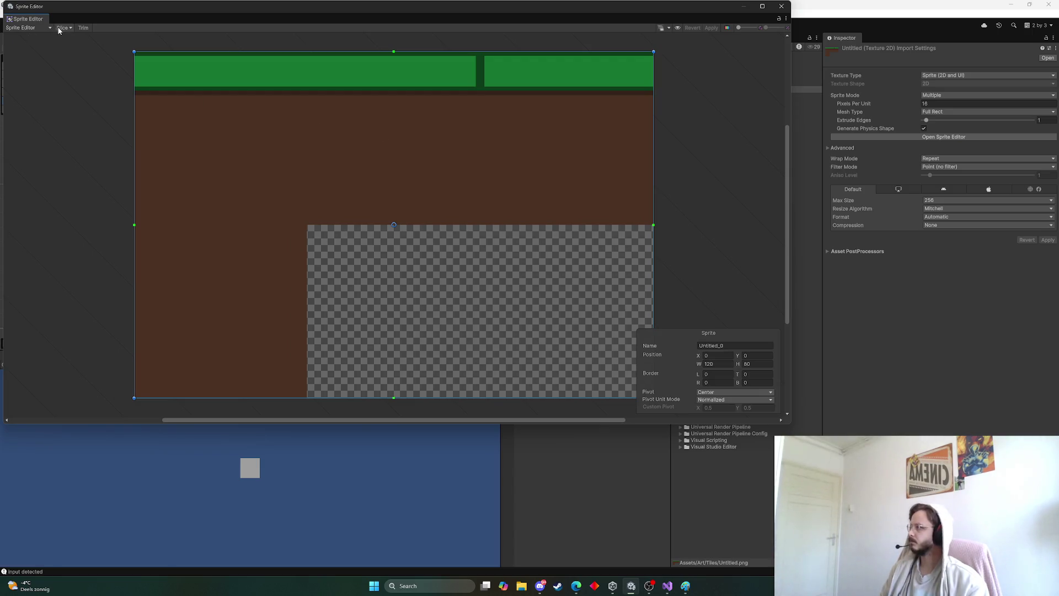
Step: Slice the texture by cell size into a 40 × 40 px grid, apply, and close the Sprite Editor
click(64, 28)
click(114, 45)
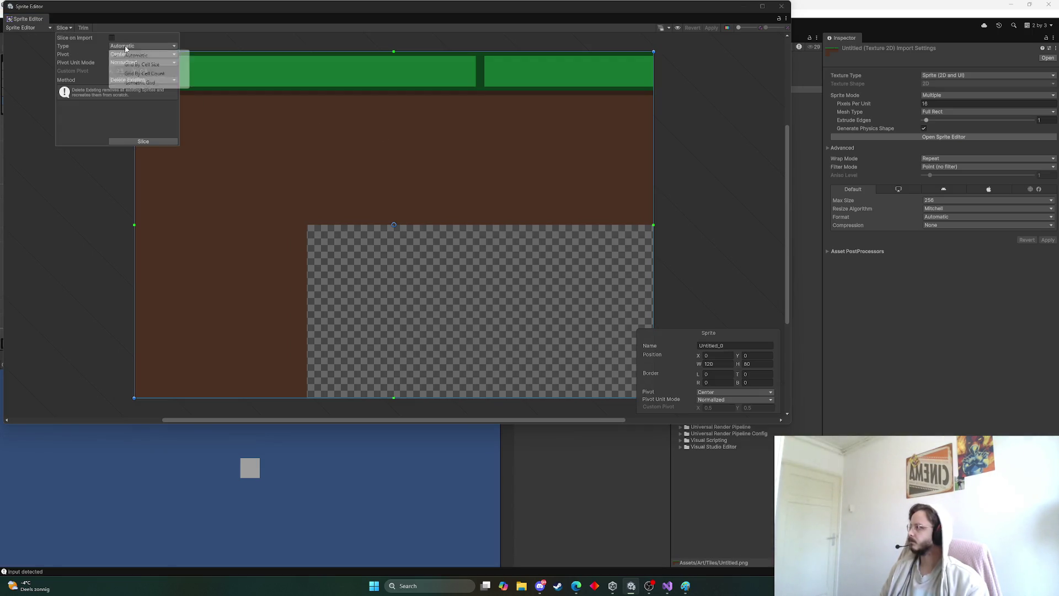
click(142, 62)
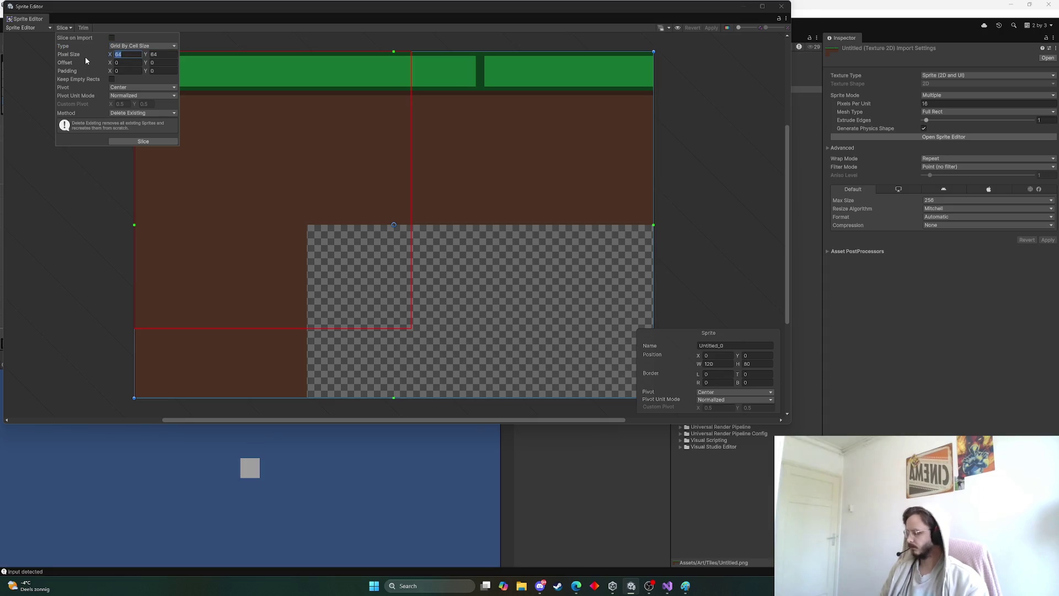
text(40)
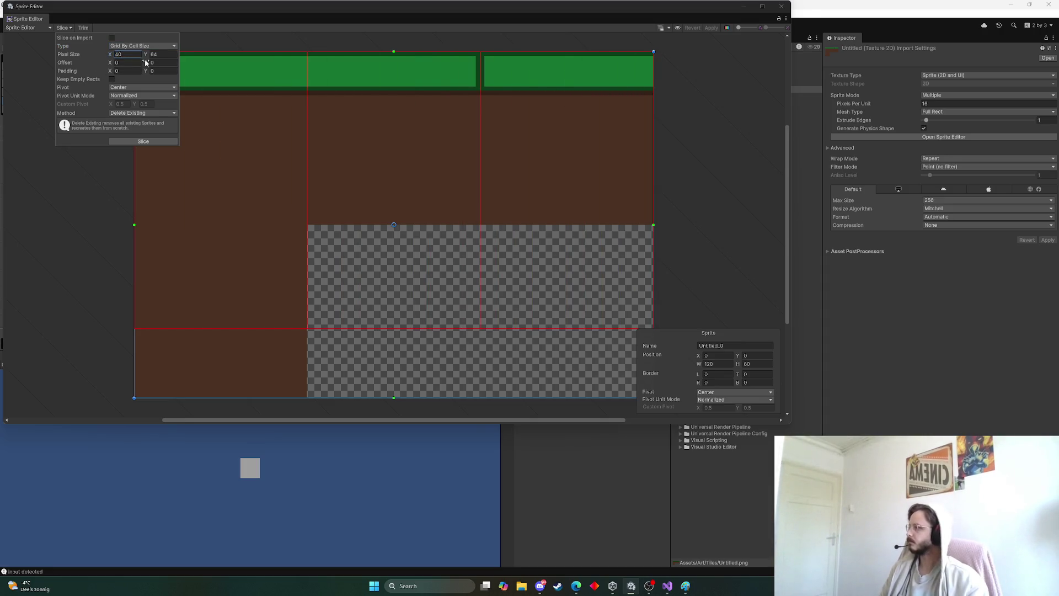
click(157, 55)
text(40)
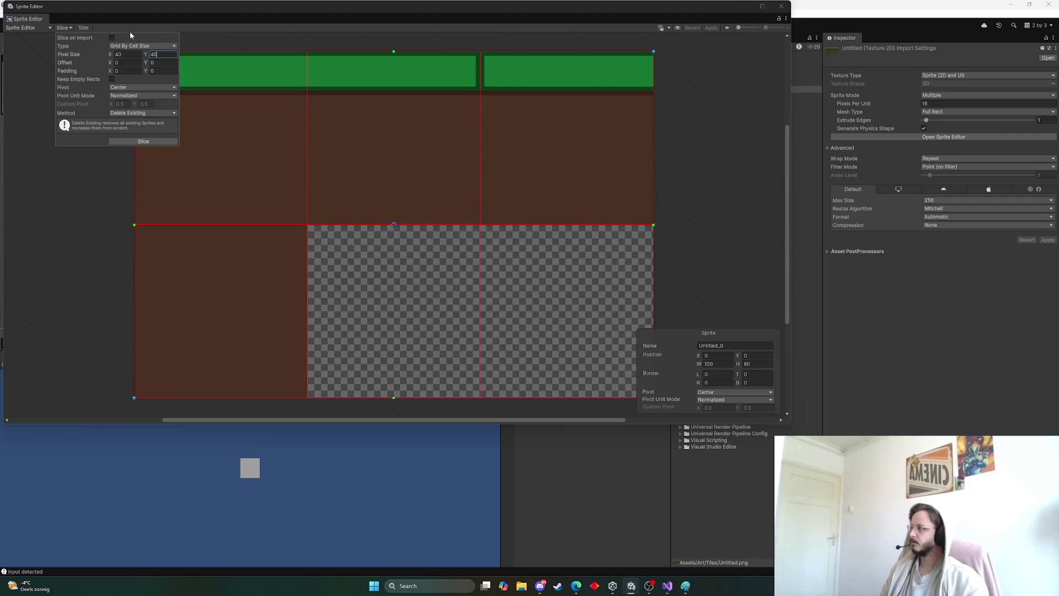
click(143, 141)
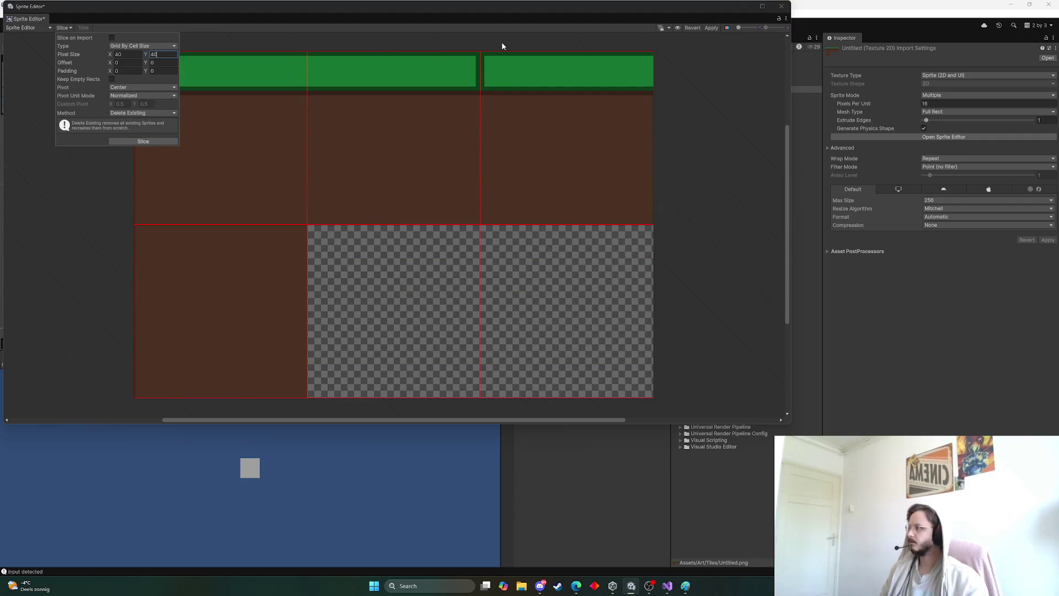
click(712, 27)
click(782, 7)
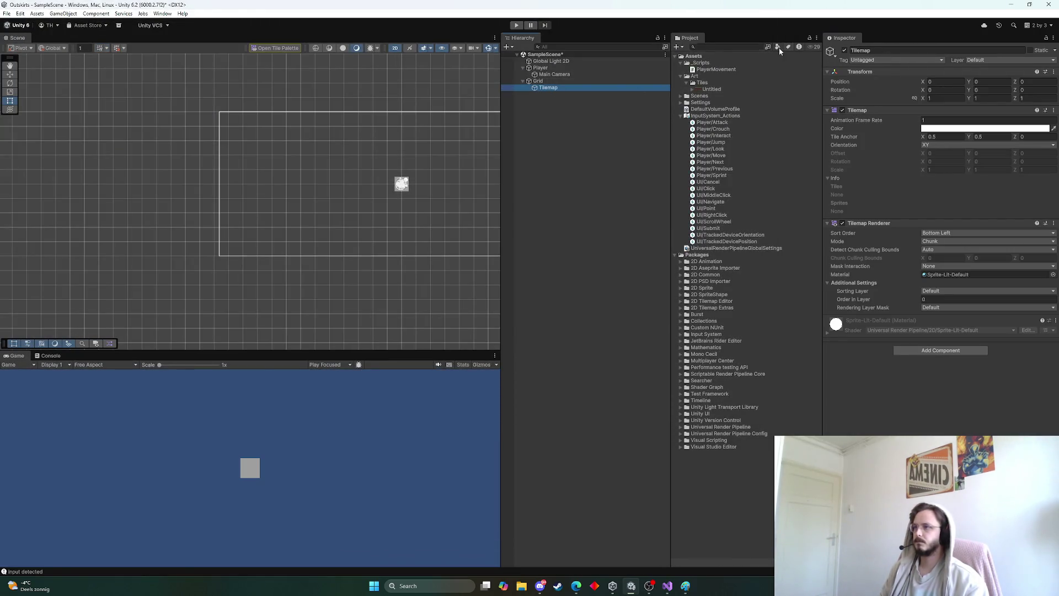
Step: Open the Tile Palette, dock it beside the Inspector, and create a palette named Ground
click(163, 14)
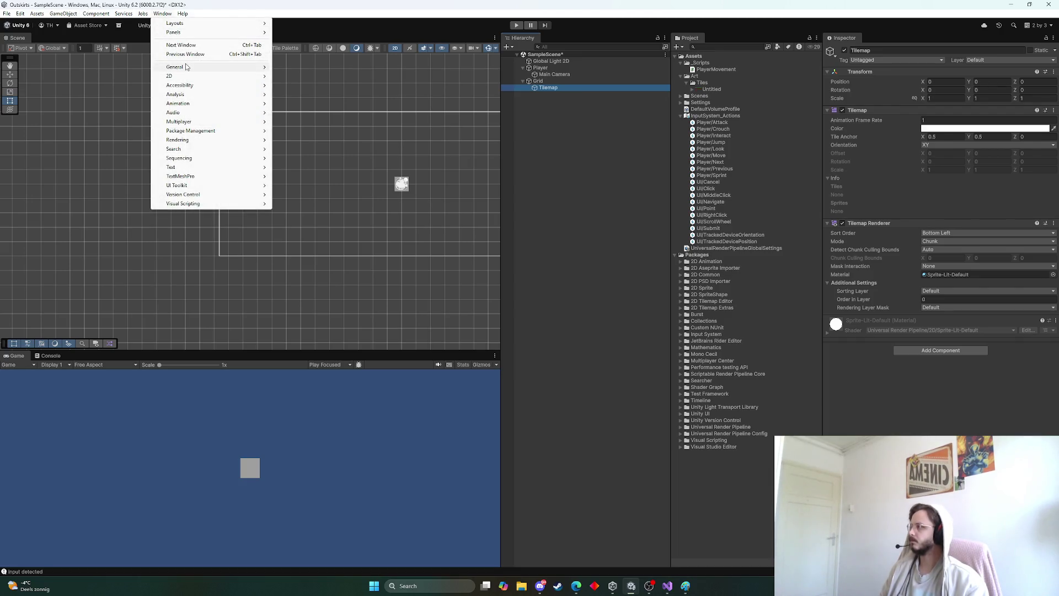
mouse_move(186, 66)
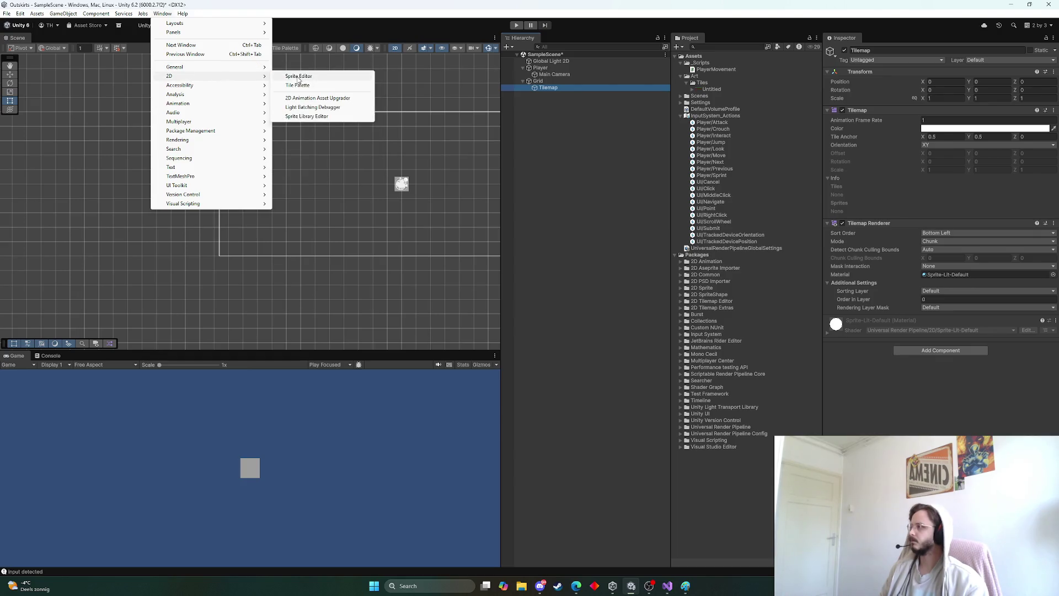
click(303, 85)
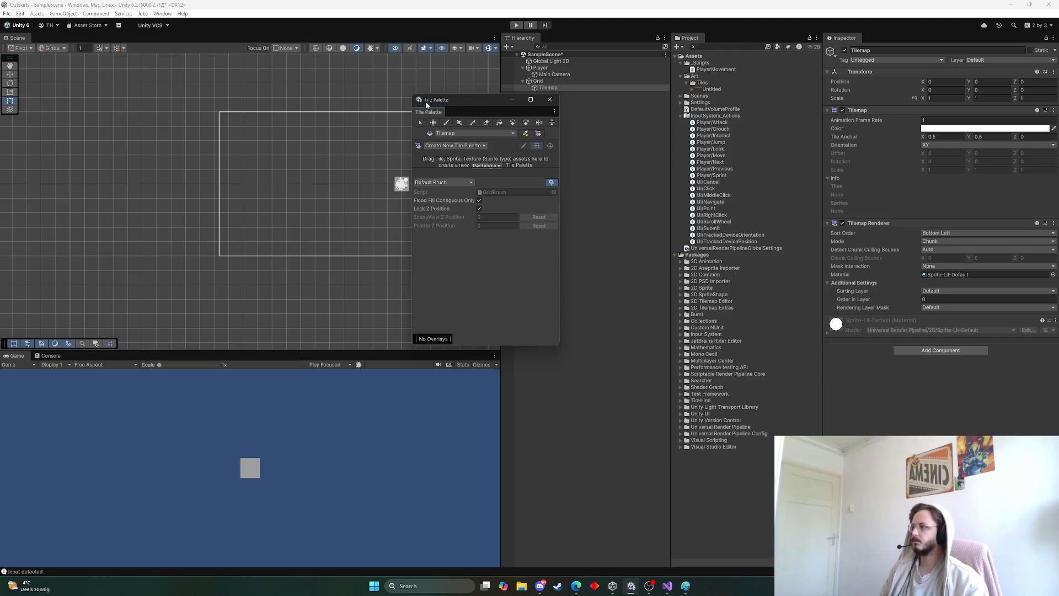
drag(427, 110, 894, 93)
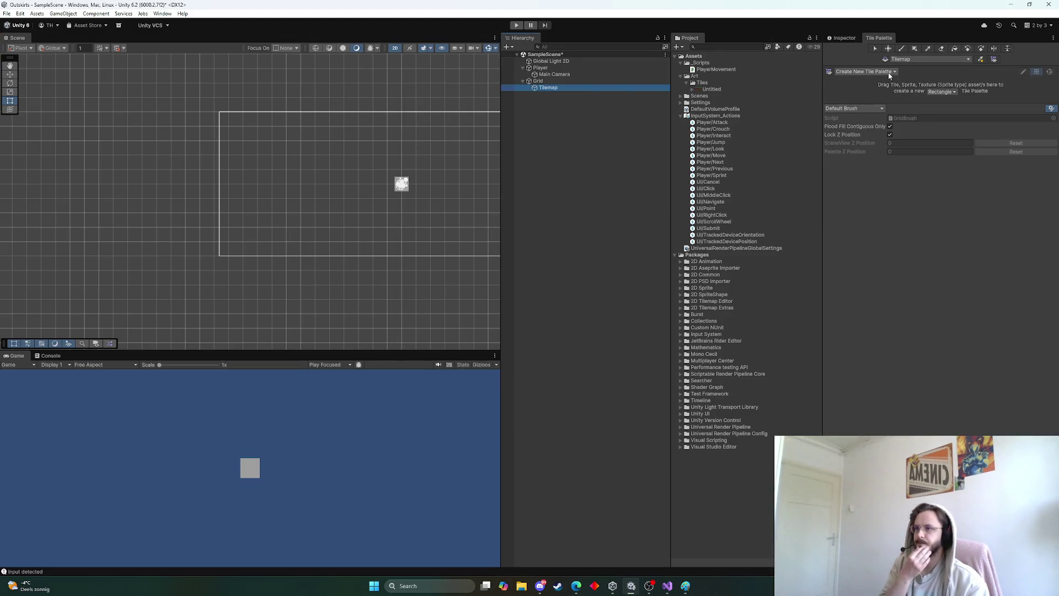
click(889, 73)
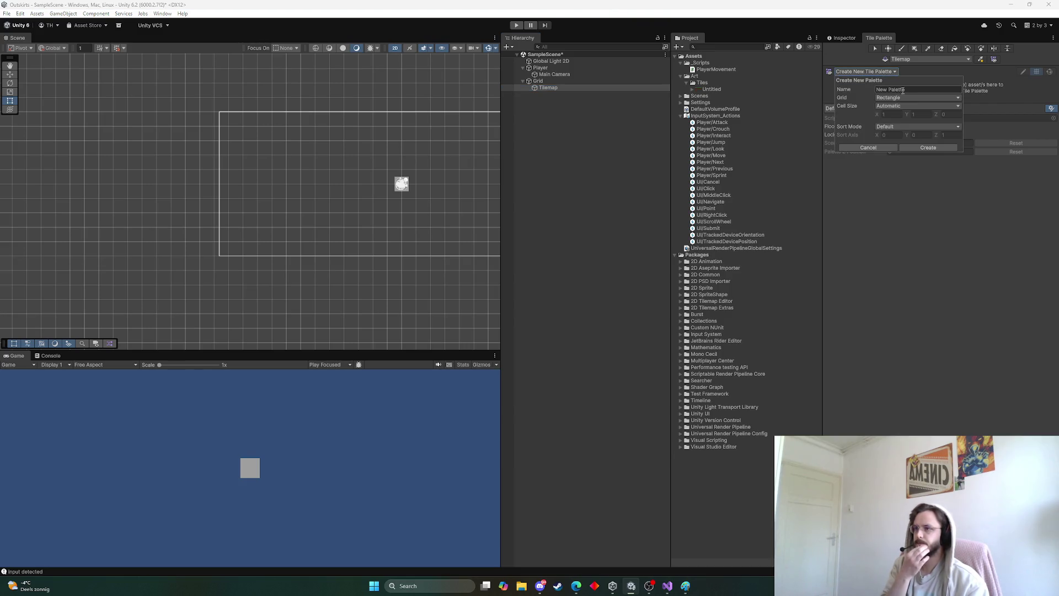
click(902, 90)
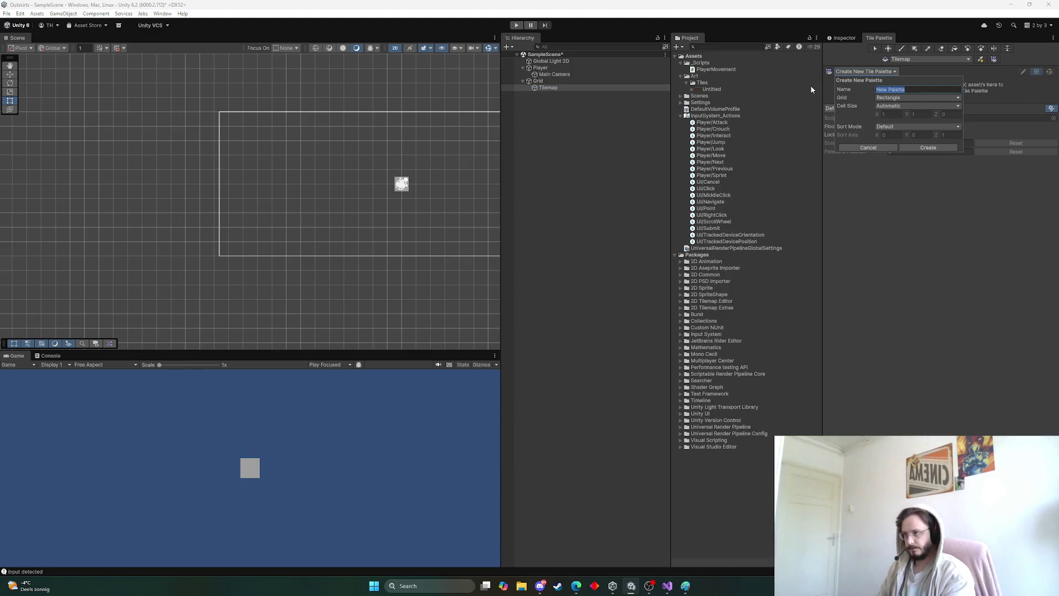
text(Ground)
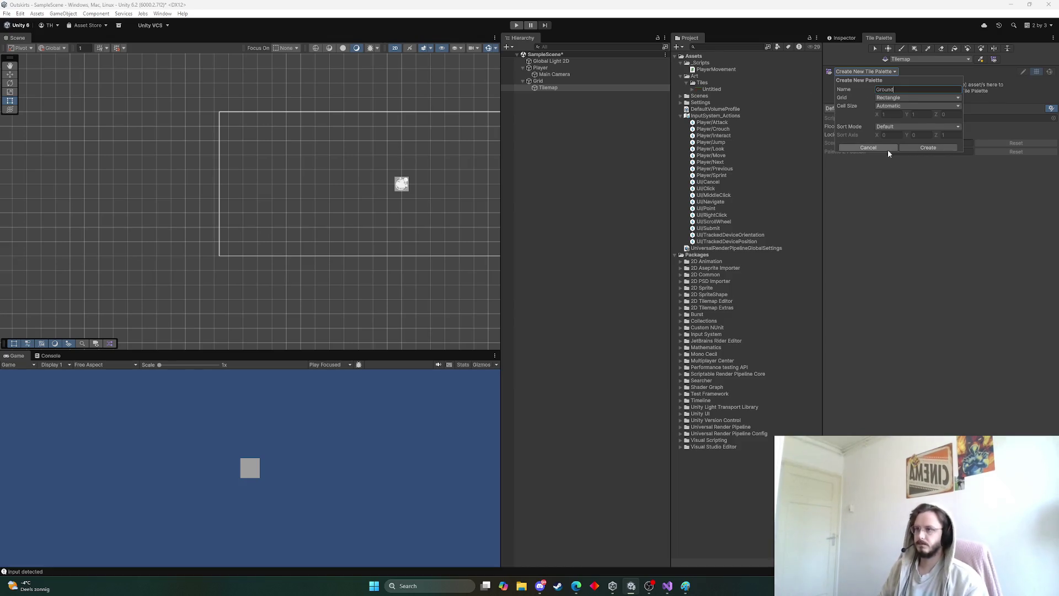
click(927, 148)
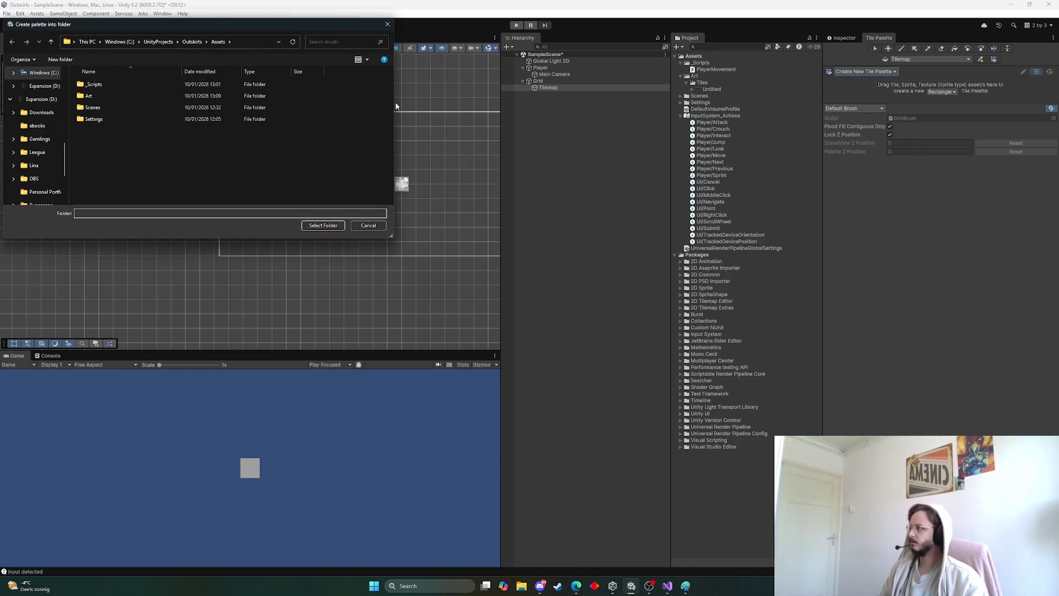
Step: Create a Tilepalettes folder in Assets/Art/Tiles and save the Ground palette there
double_click(108, 97)
right_click(103, 129)
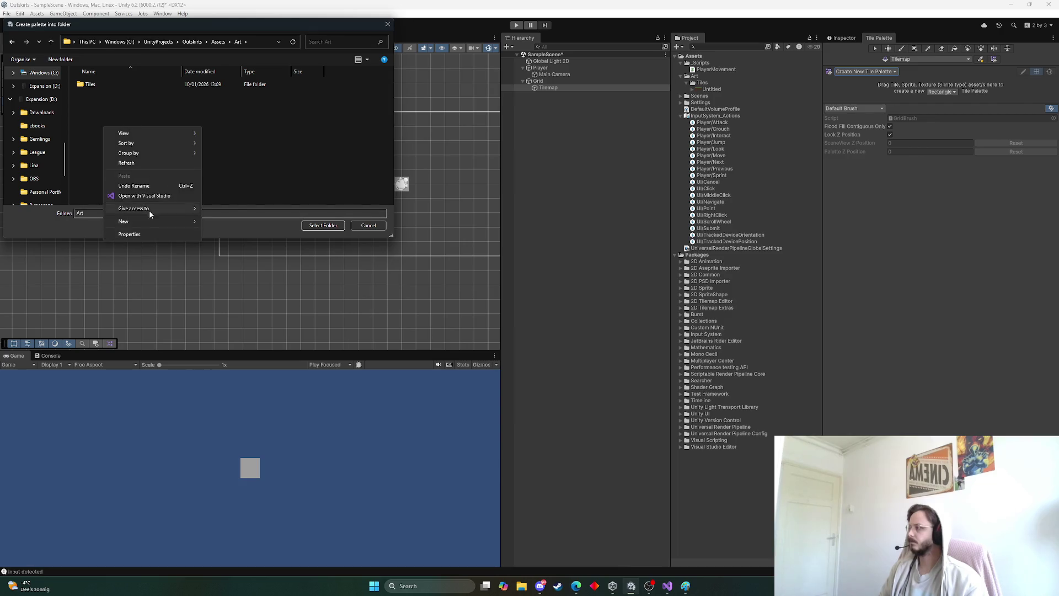
mouse_move(144, 221)
double_click(105, 85)
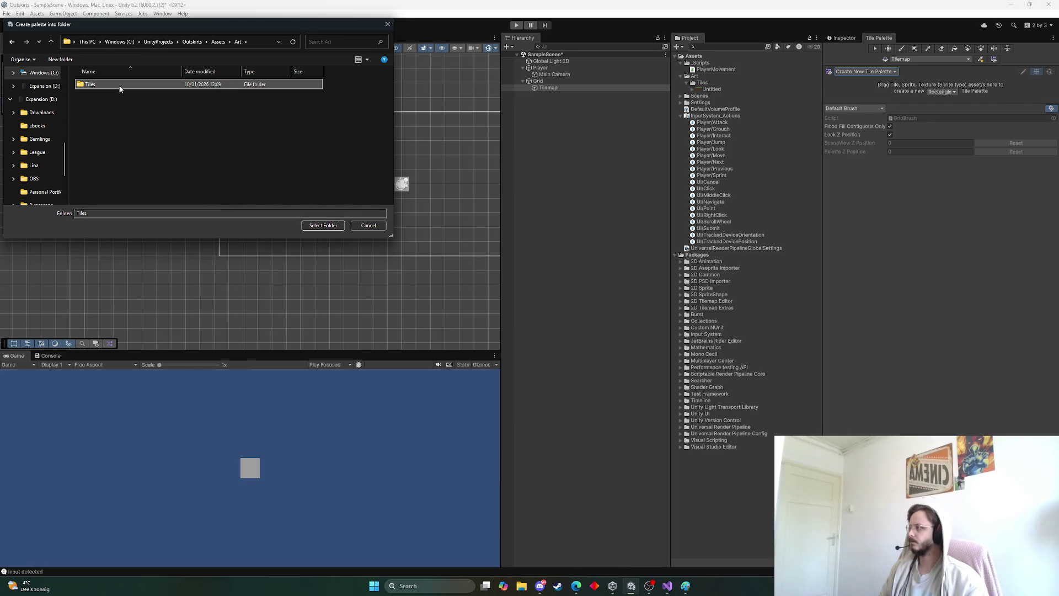
right_click(108, 96)
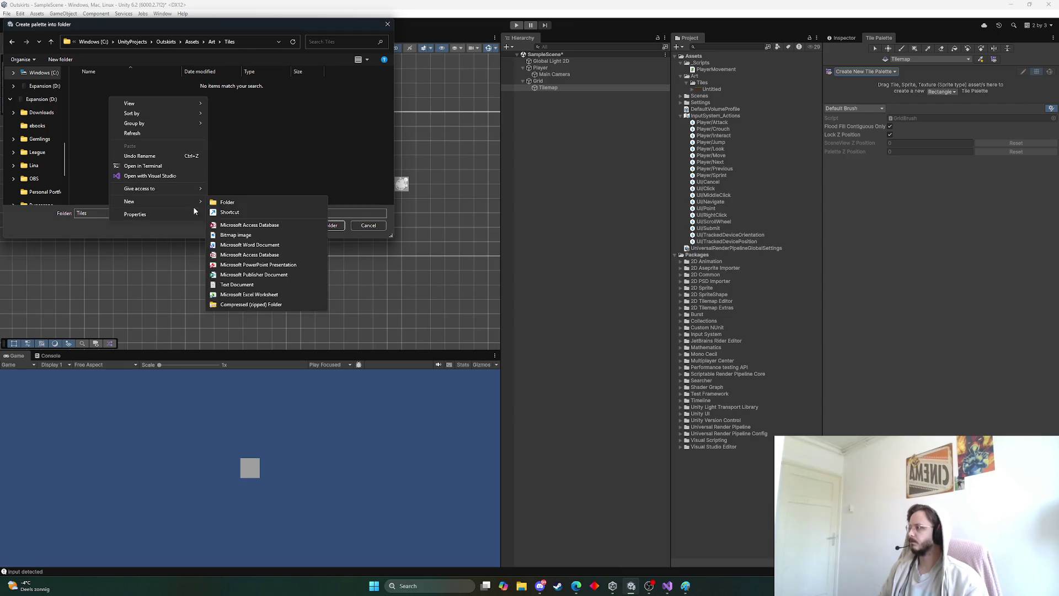
click(234, 208)
text(Tilepallett)
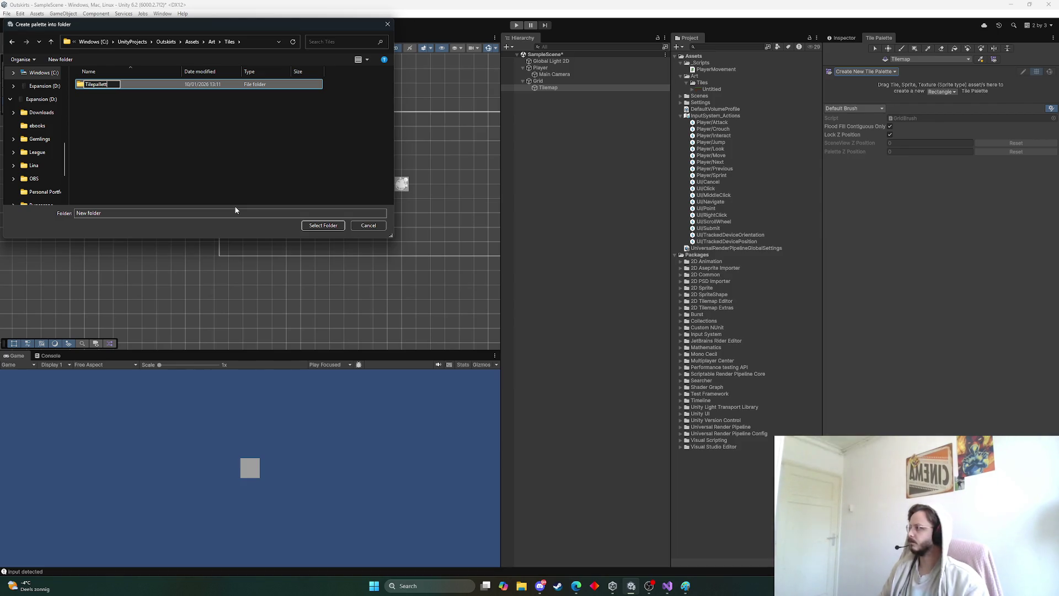
text(es)
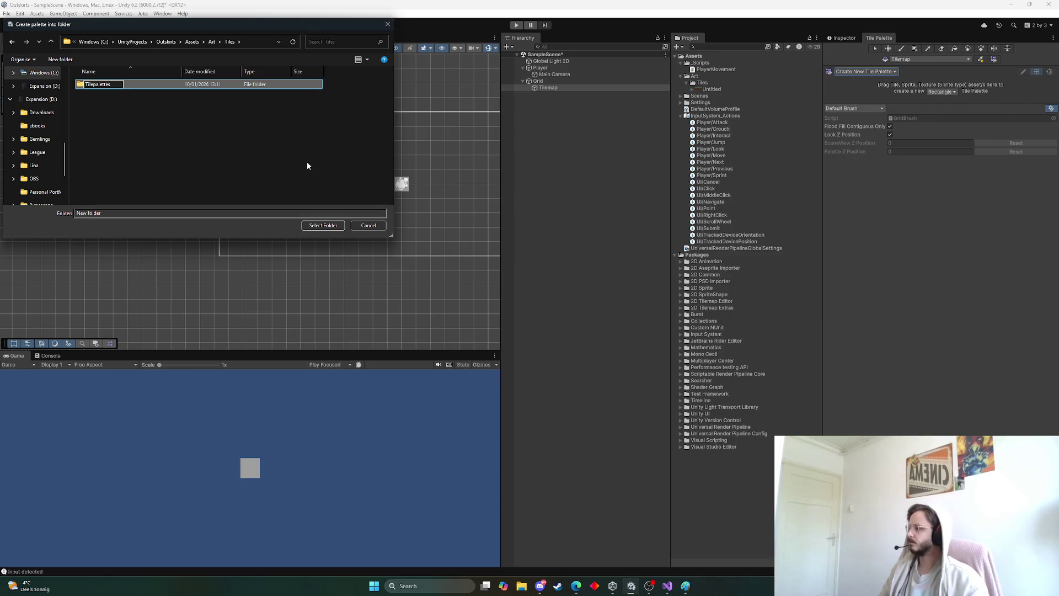
key(Return)
double_click(119, 86)
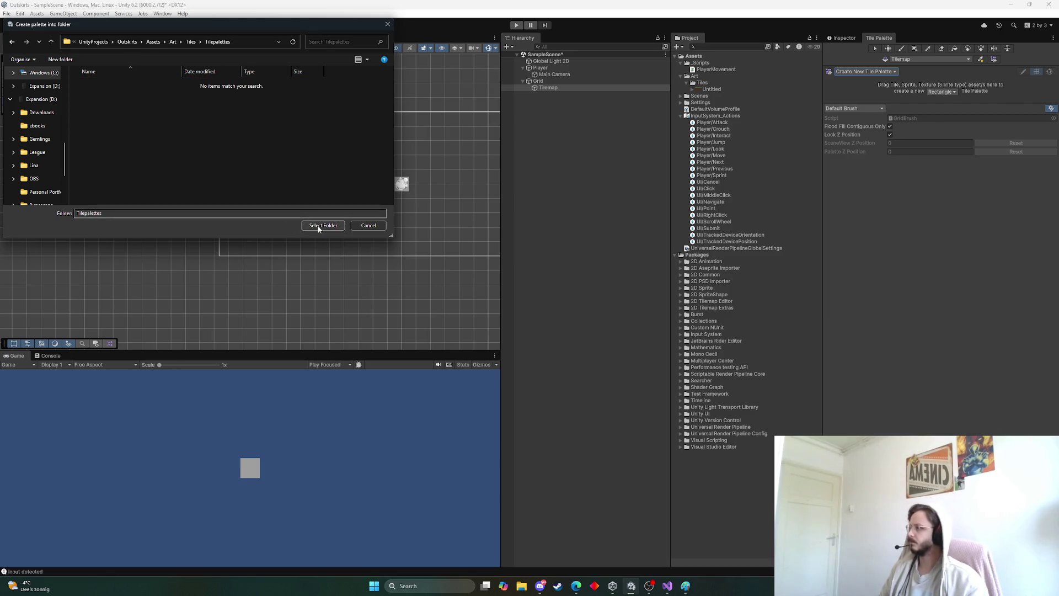
click(323, 225)
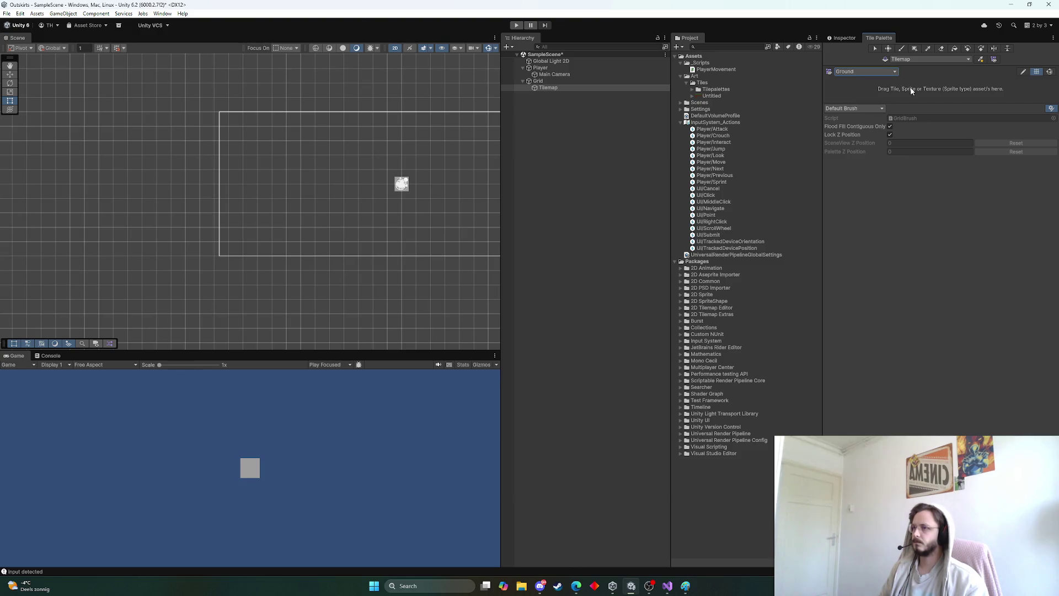
Step: Drag the Untitled sprite sheet onto the palette, generating its tiles into a new Art/Tiles/Tilemaps folder
drag(709, 99, 932, 96)
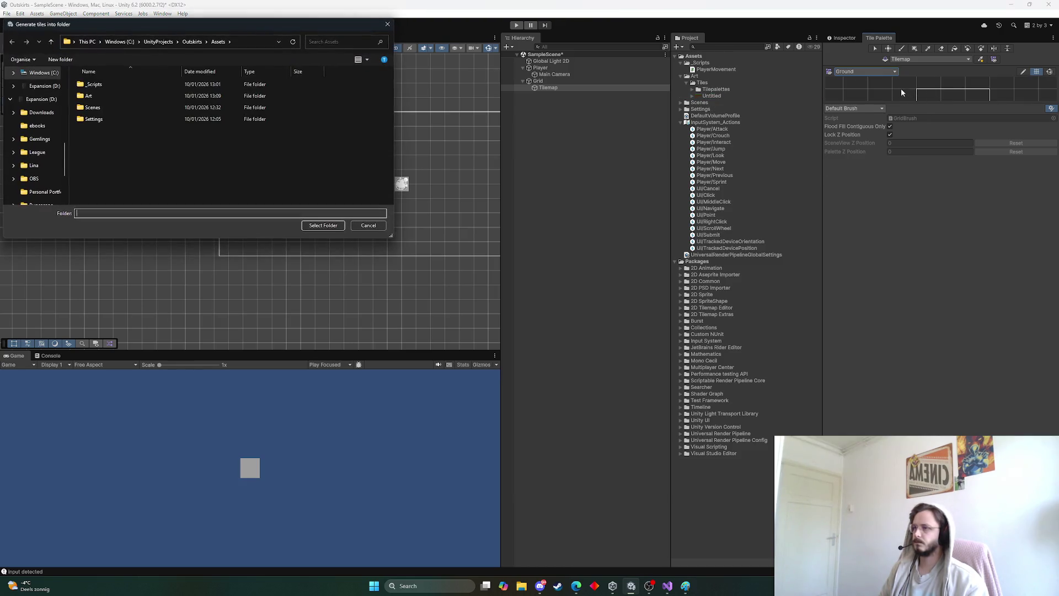
double_click(111, 98)
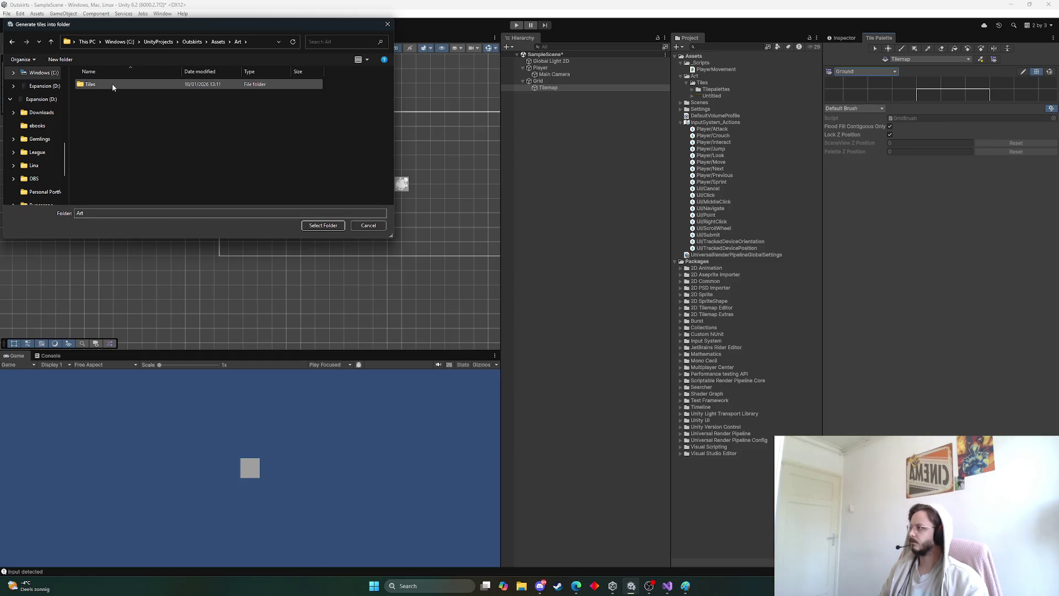
double_click(112, 84)
right_click(105, 101)
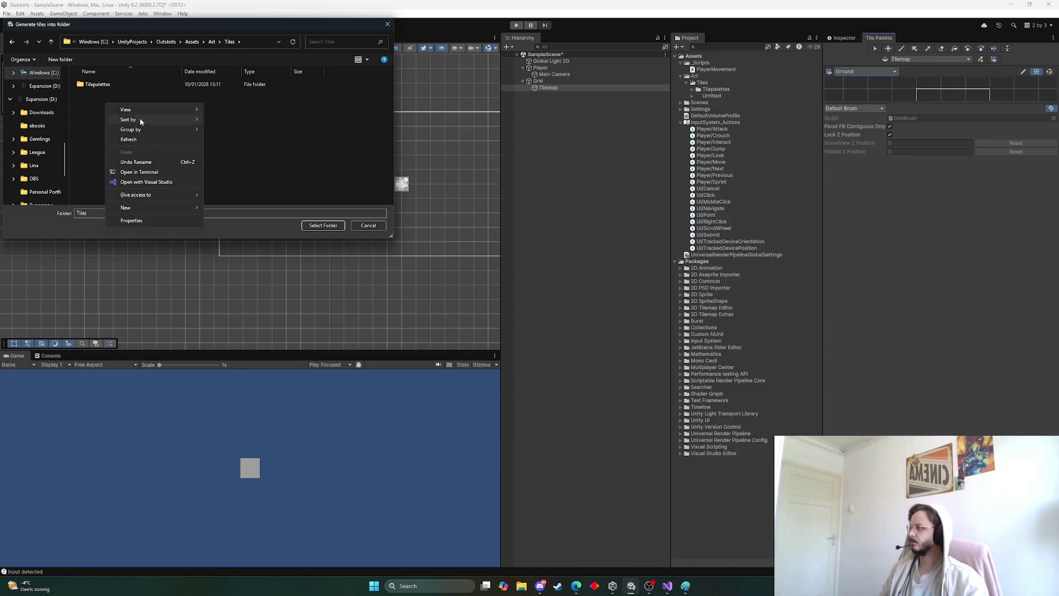
mouse_move(139, 209)
click(243, 210)
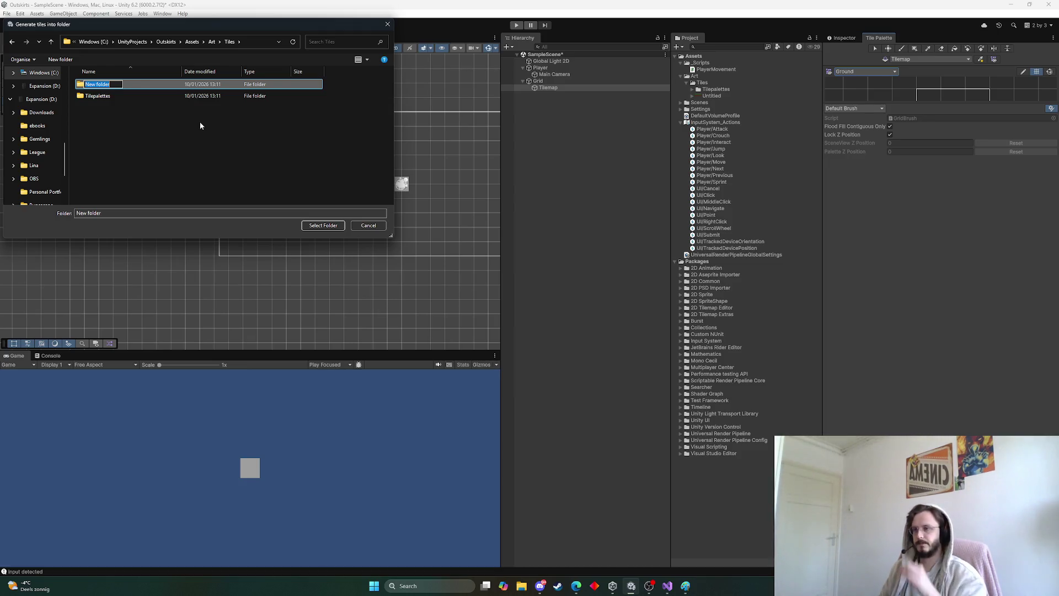
text(T)
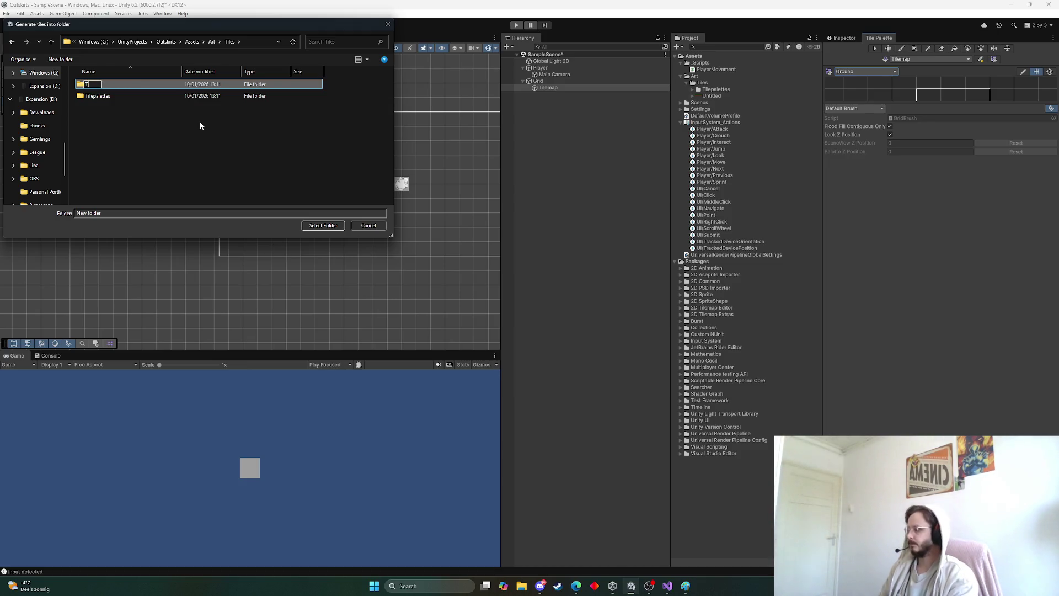
text(ilemaps)
key(Return)
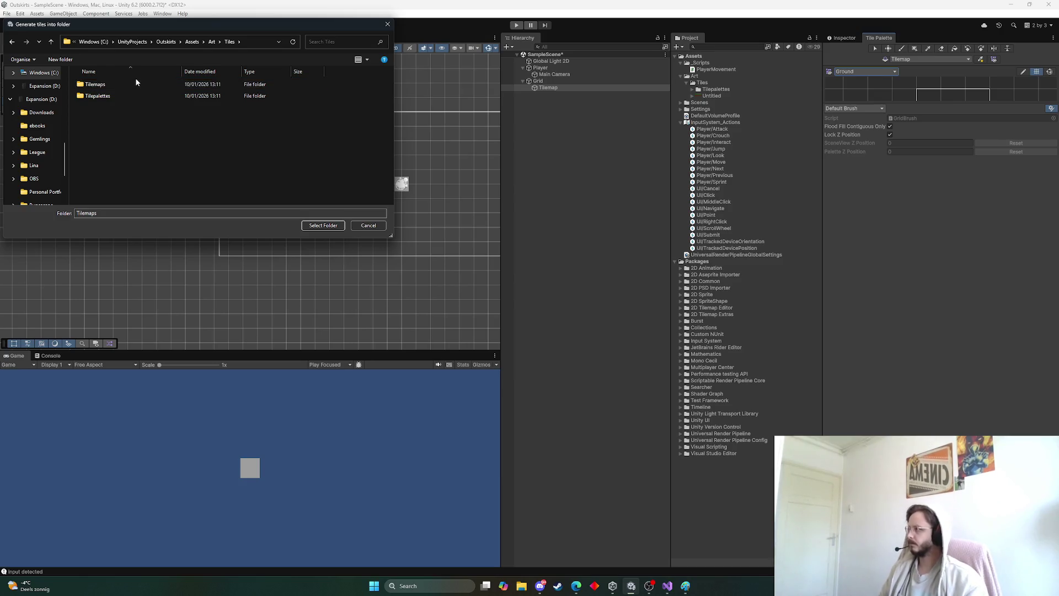
double_click(95, 83)
click(323, 225)
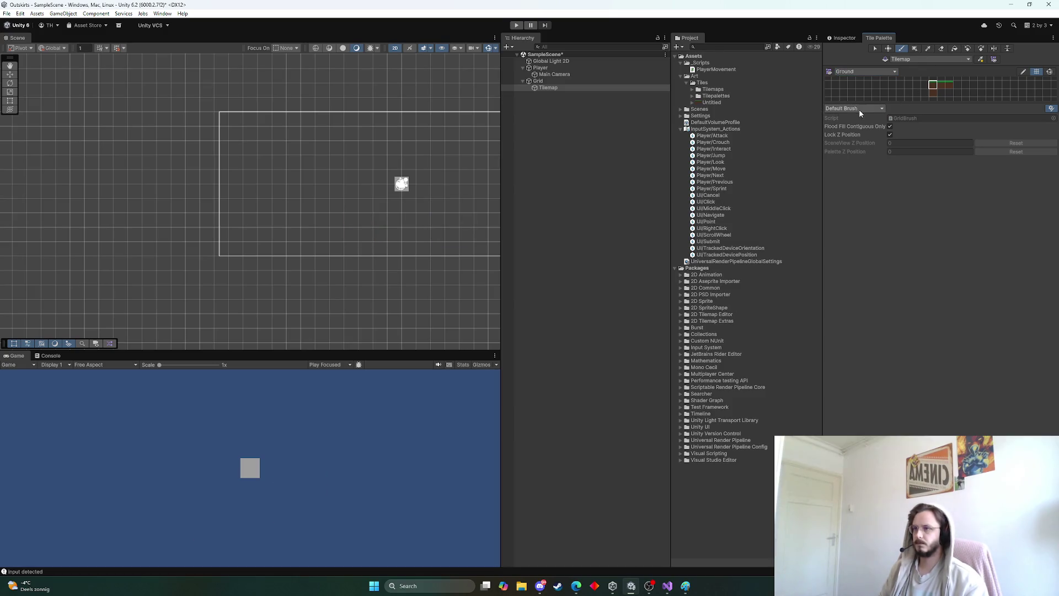
Step: Enlarge the palette area and paint a grass-topped tile into the Scene beside the player
drag(898, 103, 897, 246)
click(379, 161)
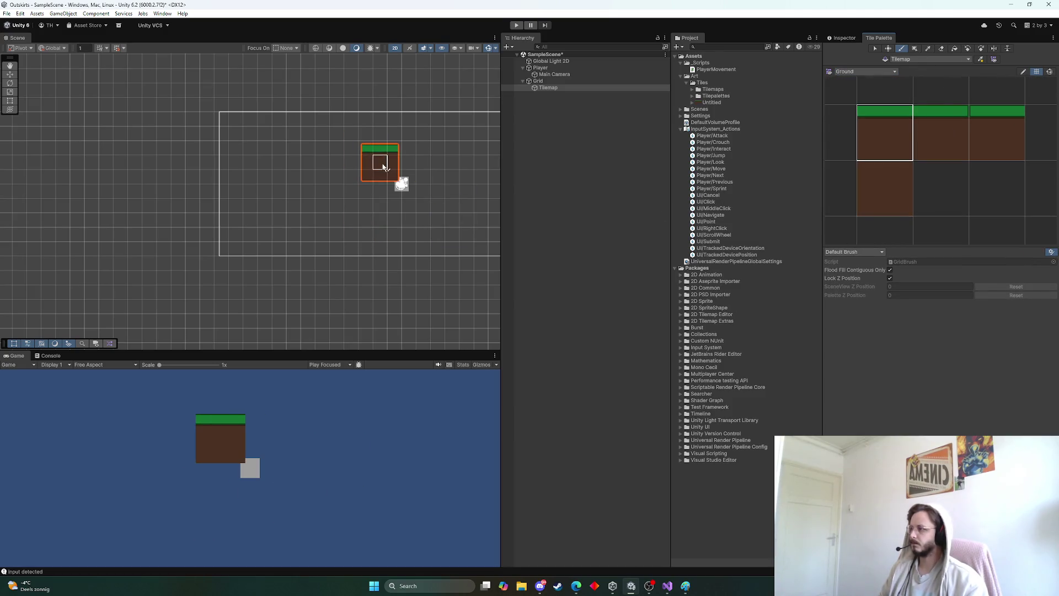
scroll(377, 160, down, 2)
scroll(348, 172, up, 5)
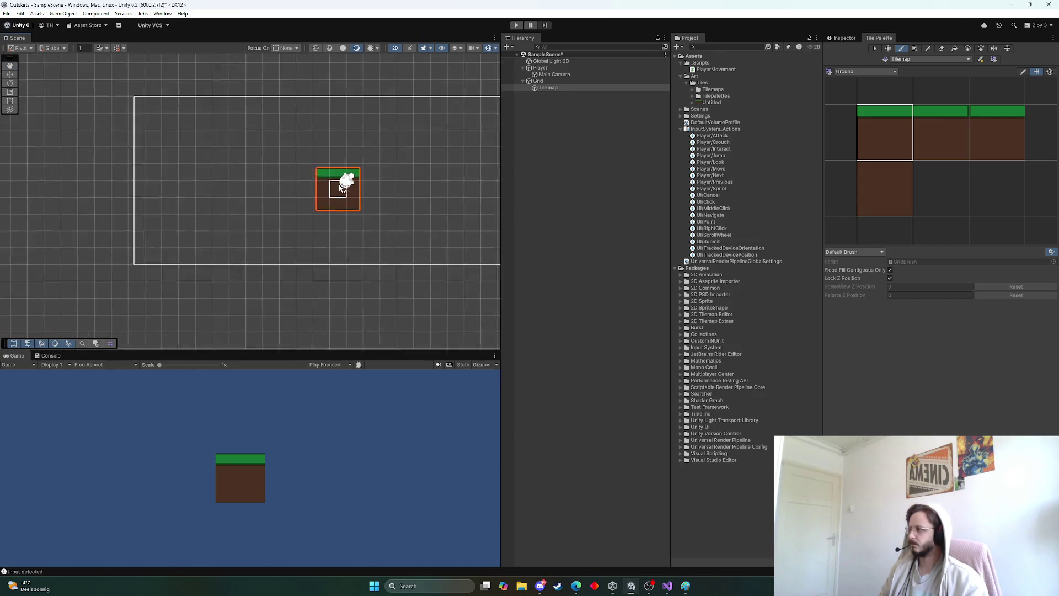
scroll(327, 186, up, 3)
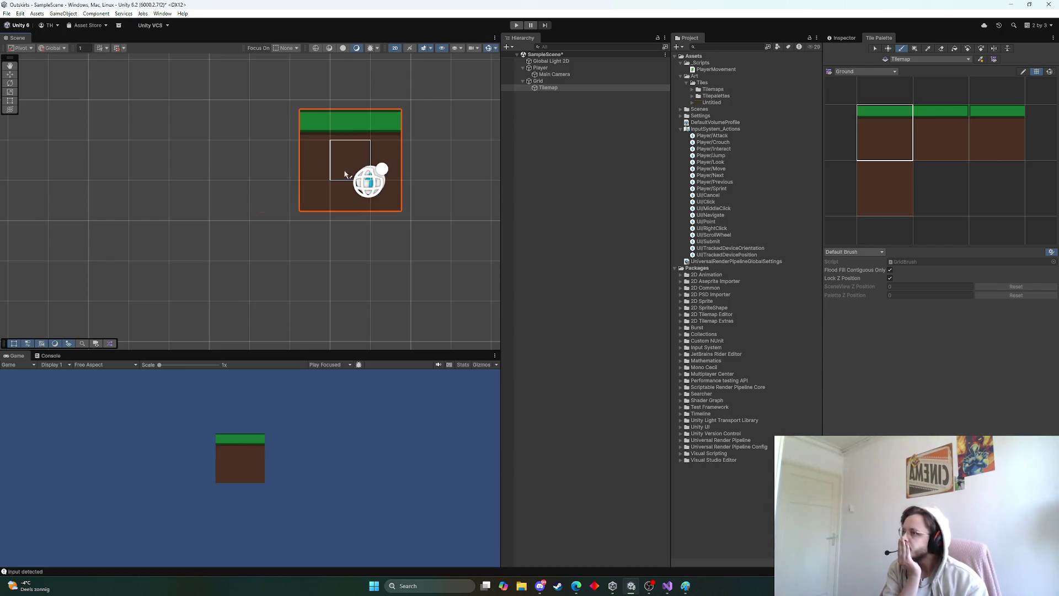
scroll(868, 177, down, 5)
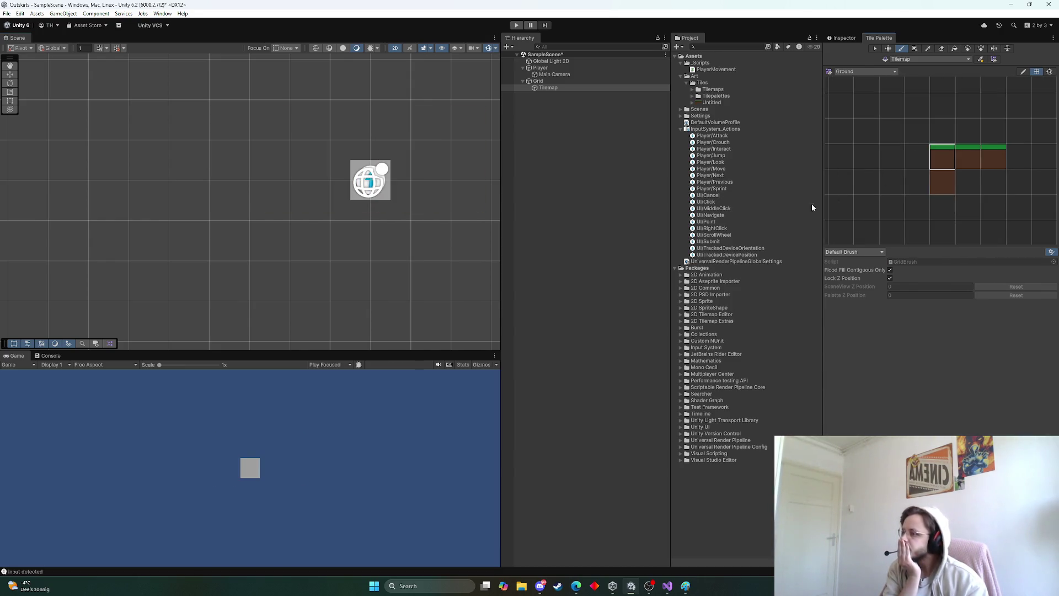
Step: Undo the oversized painted tile and apply Pixels Per Unit 8 to the Untitled sprite sheet
key(ctrl+z)
key(ctrl+z)
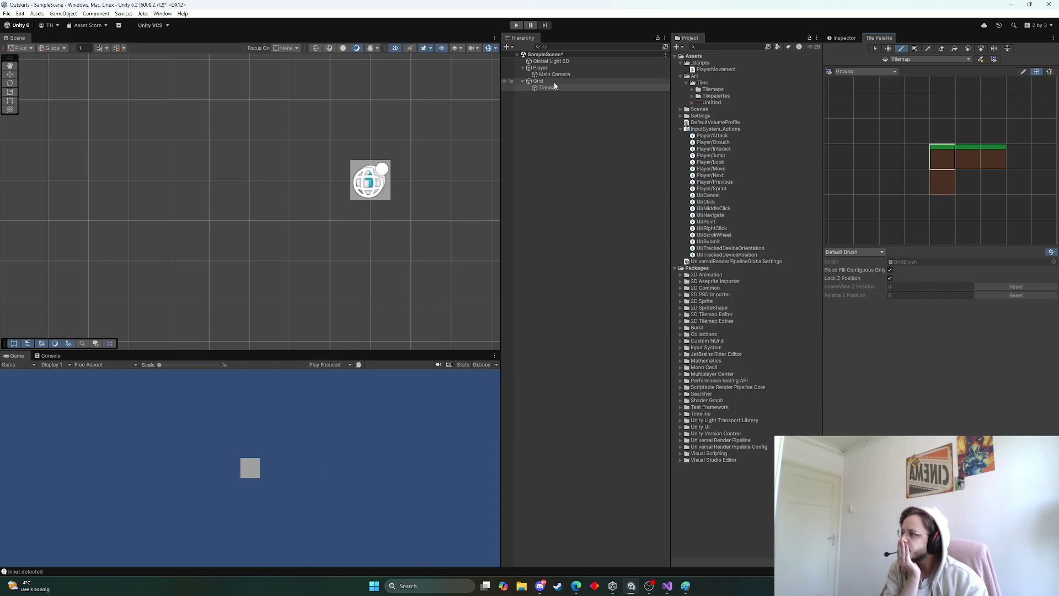
click(718, 102)
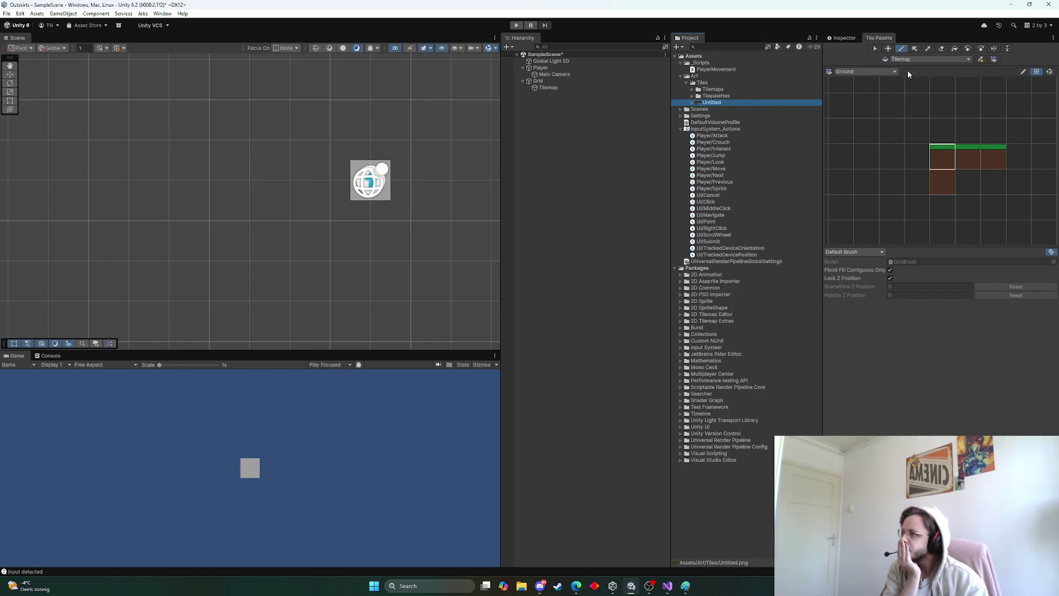
click(1002, 59)
click(844, 38)
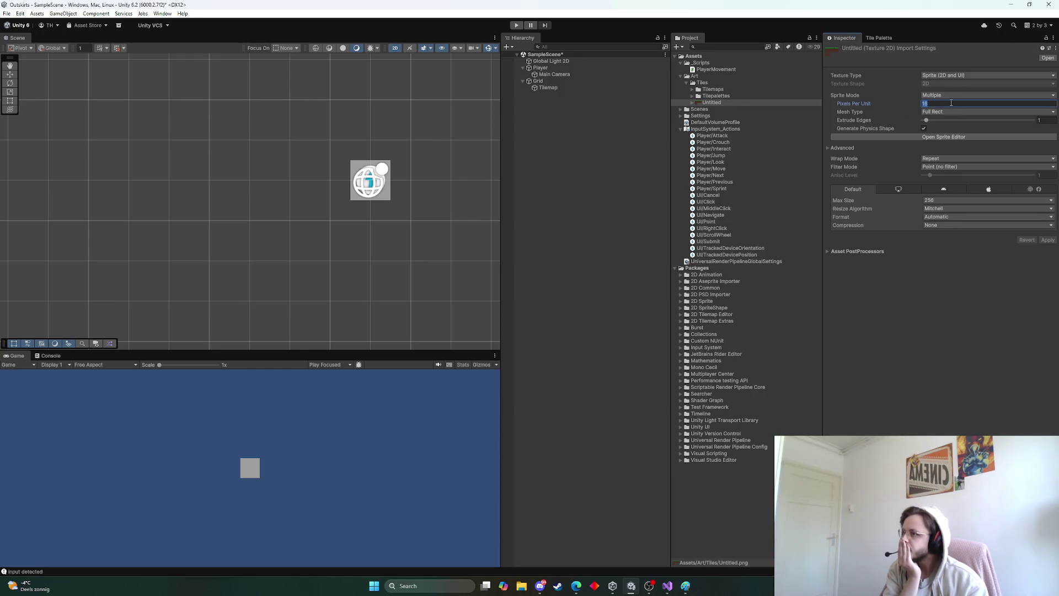
text(8)
key(Return)
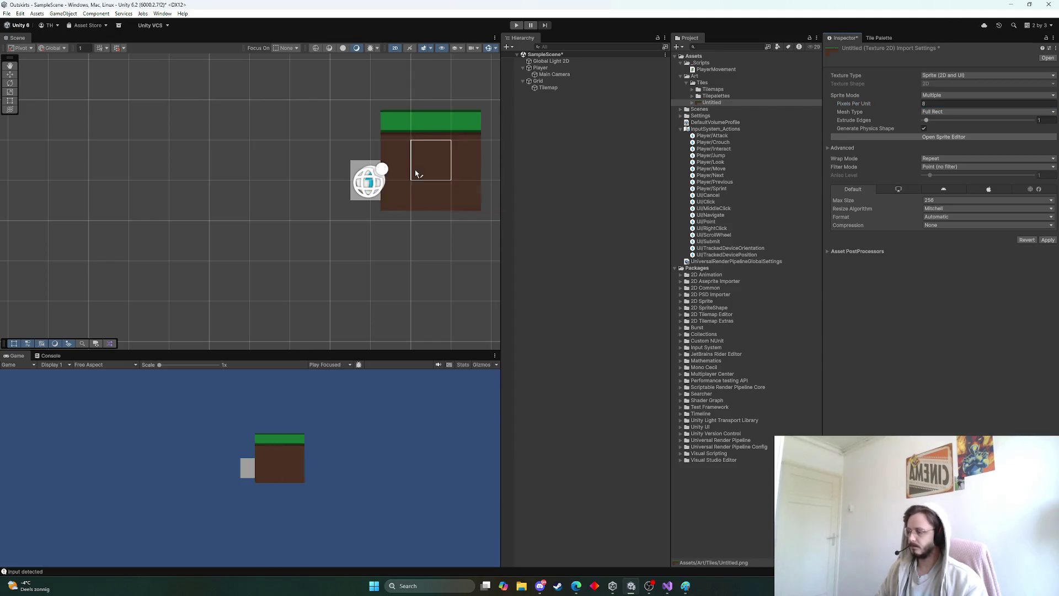
click(1048, 240)
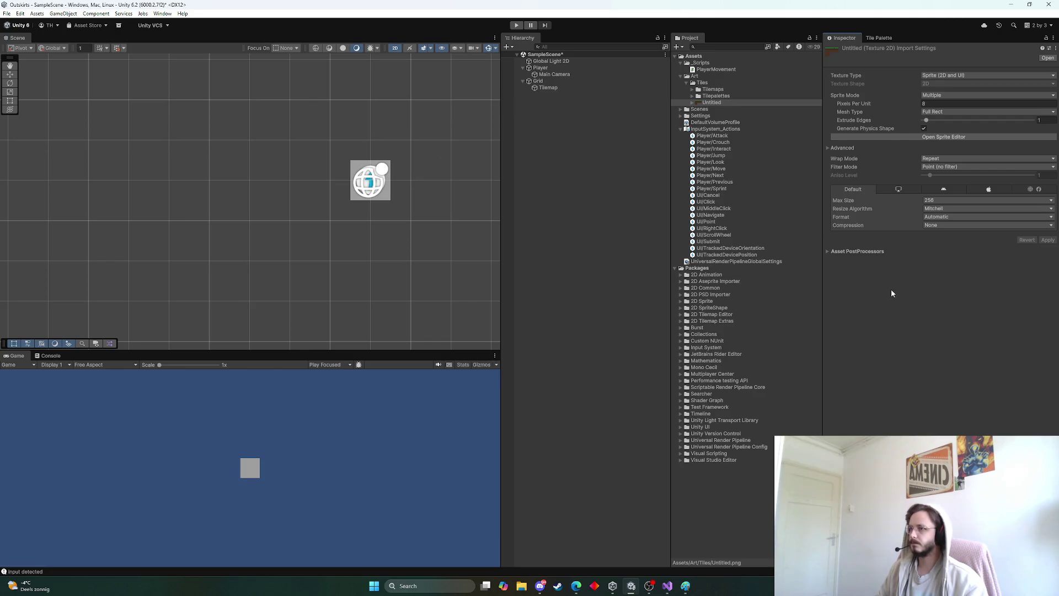
Step: Change the Untitled sheet's Pixels Per Unit to 32 and apply it
click(957, 103)
text(32)
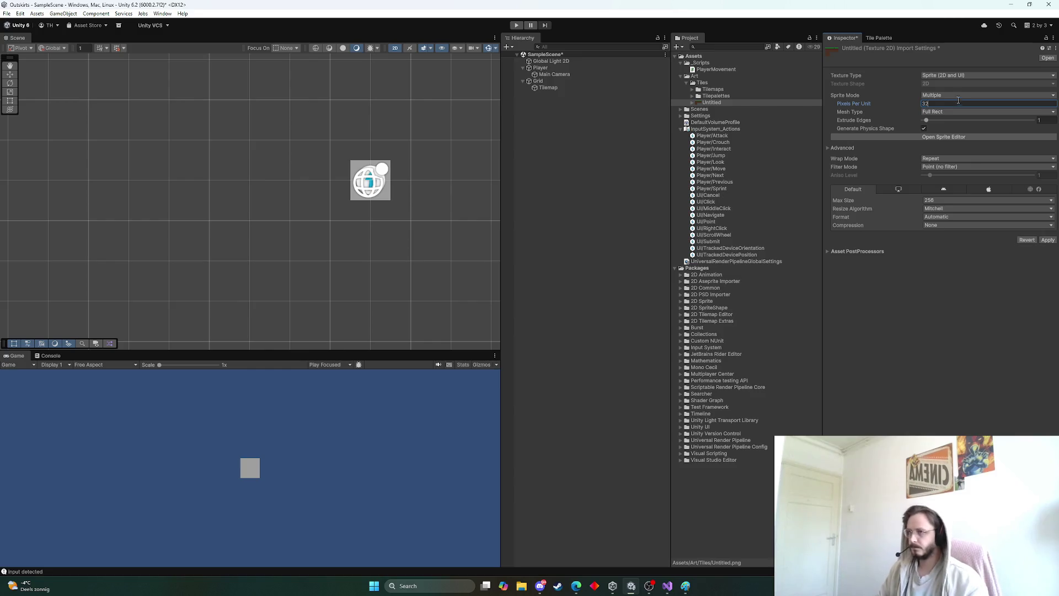
click(1047, 240)
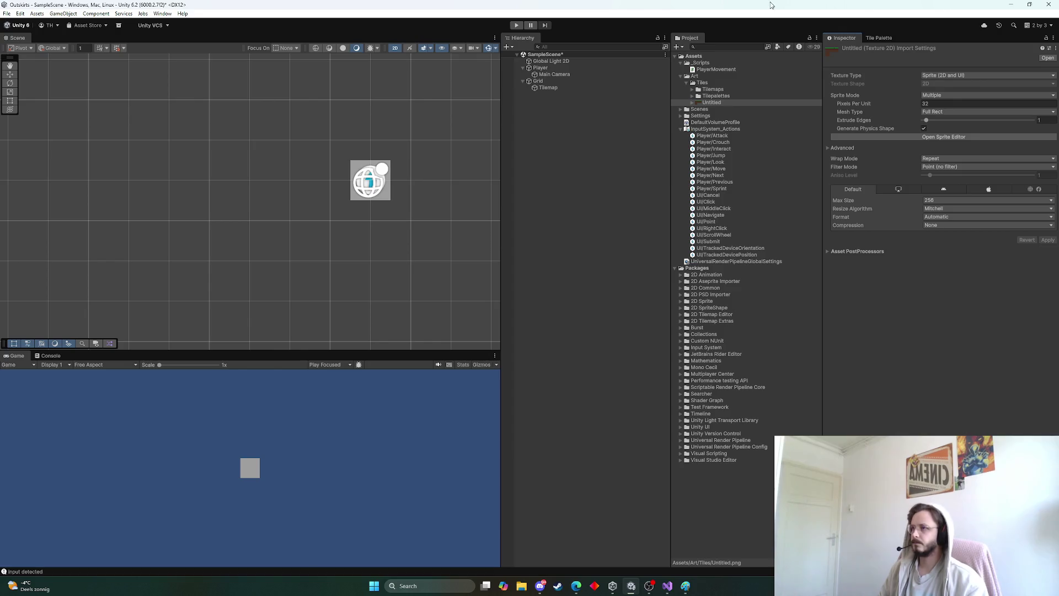
click(880, 38)
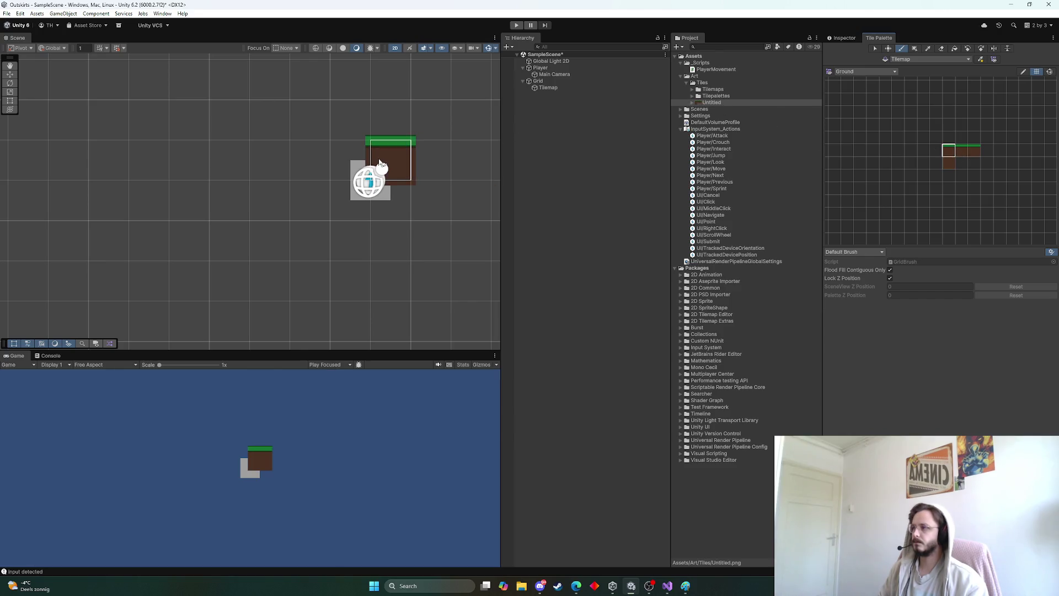
Step: Set the Untitled sprite sheet's Pixels Per Unit to 40 and apply the import settings
click(565, 87)
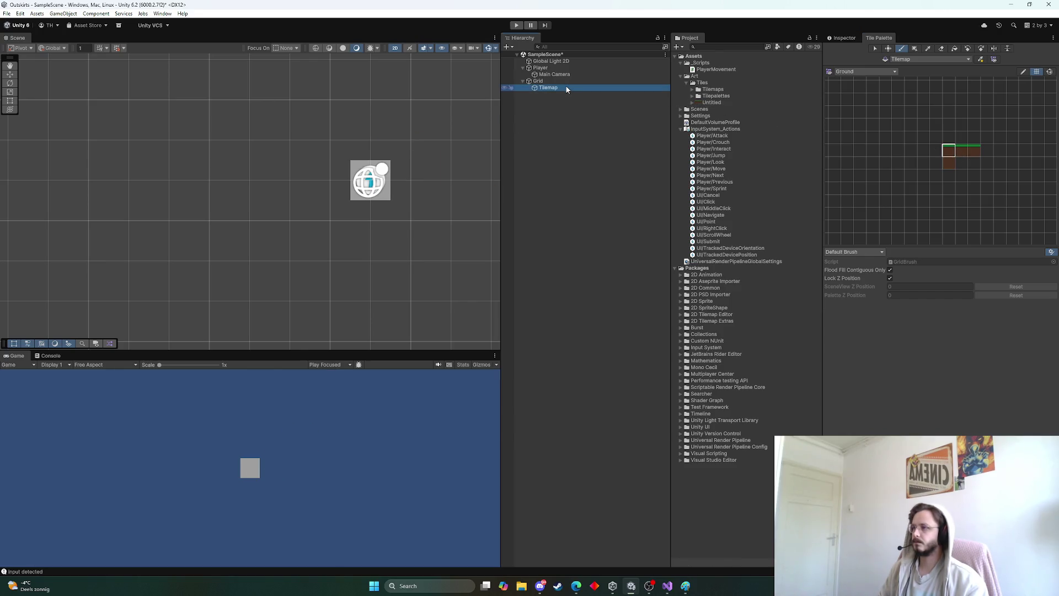
click(549, 76)
click(717, 104)
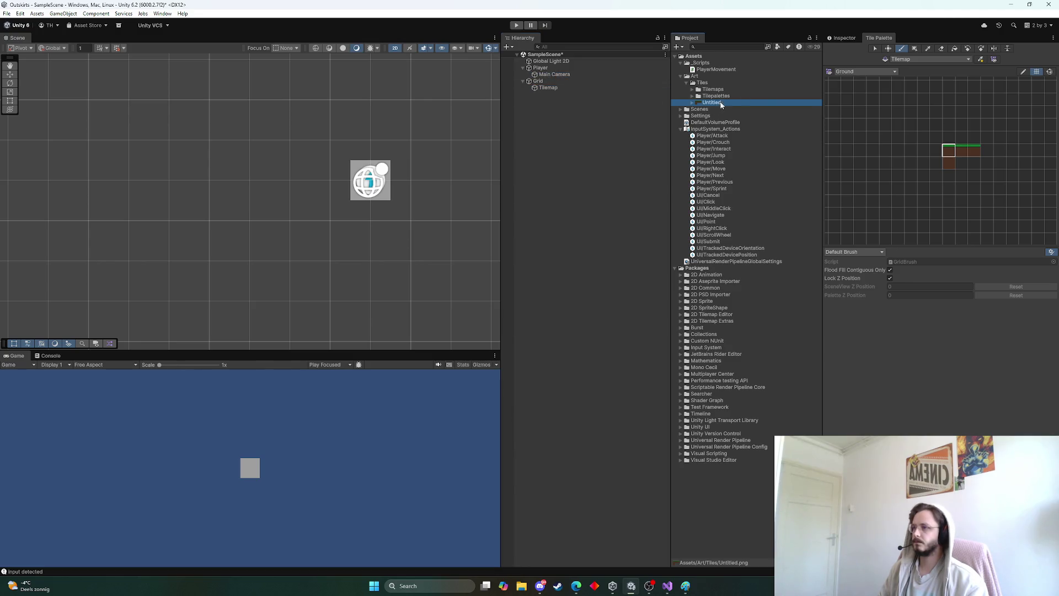
click(843, 37)
click(949, 103)
text(40)
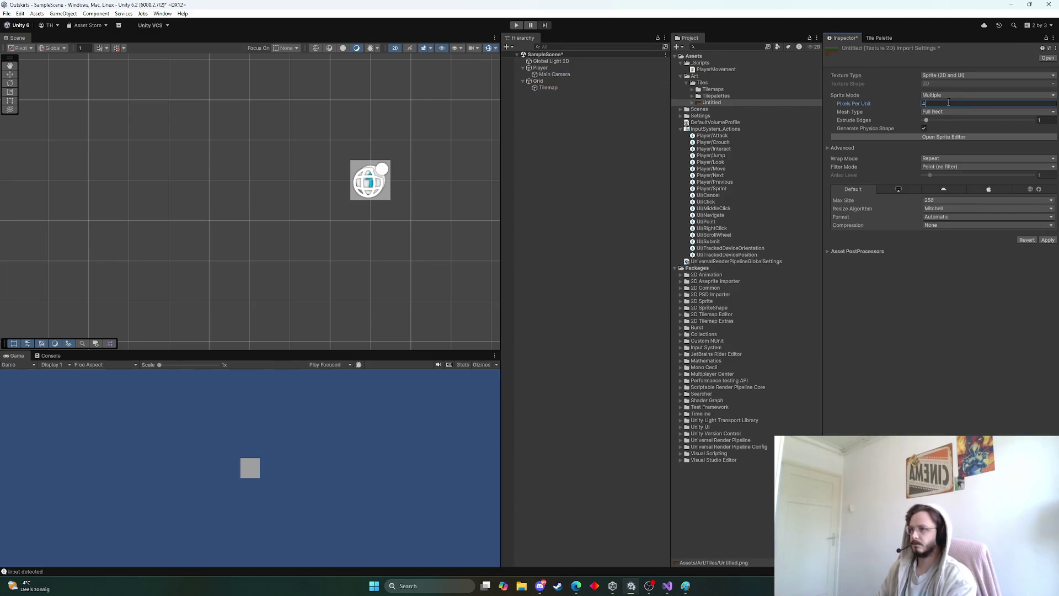
click(1047, 240)
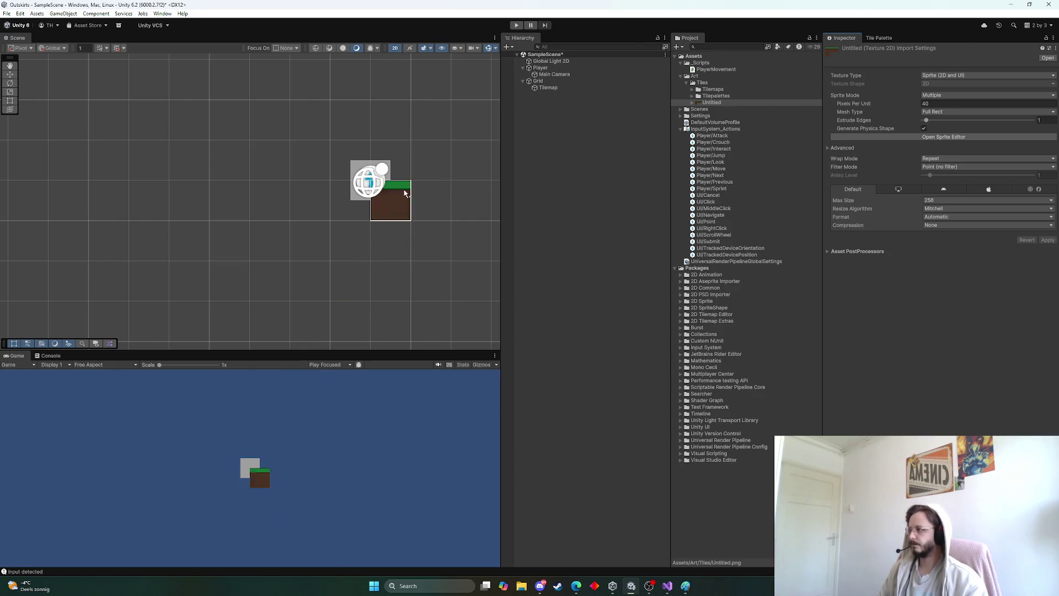
Step: Reselect the Tilemap object with the Ground tile palette showing again
scroll(361, 231, down, 2)
scroll(362, 233, up, 1)
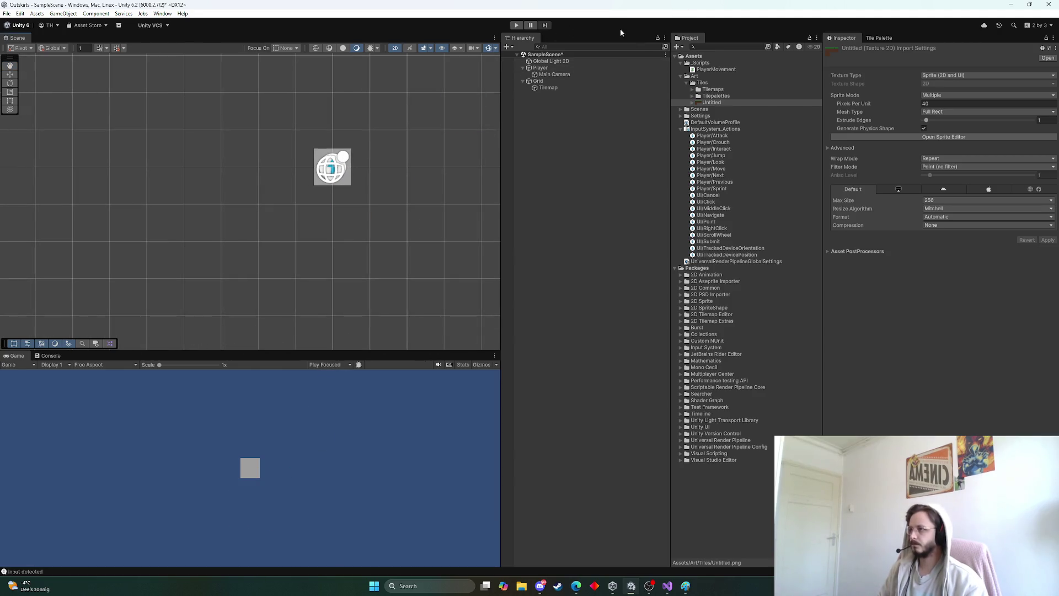
click(547, 87)
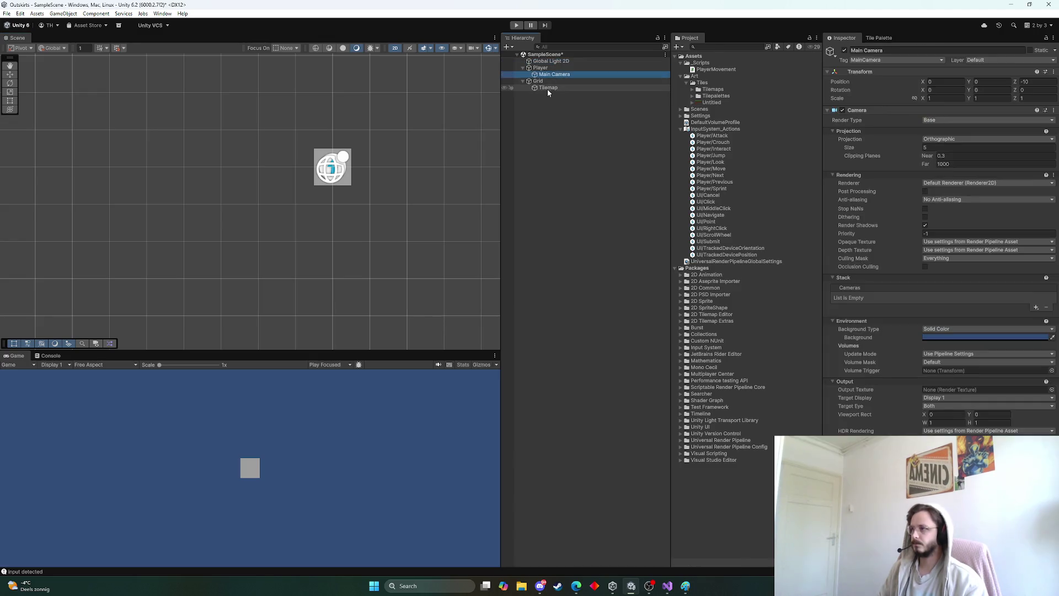
click(878, 37)
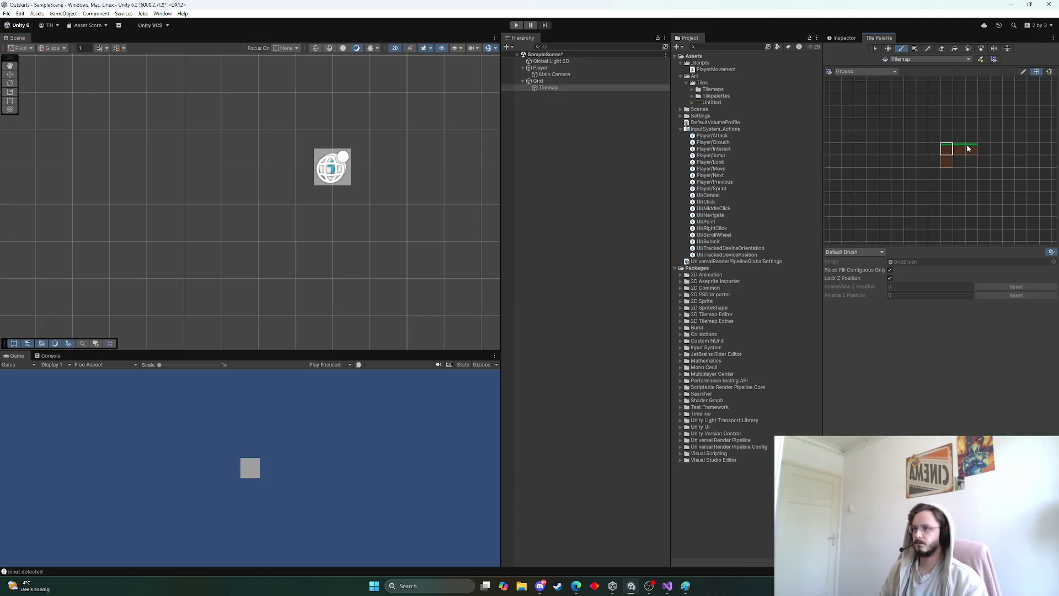
Step: Rename the Tilemap object to GroundTileMap
scroll(965, 155, up, 3)
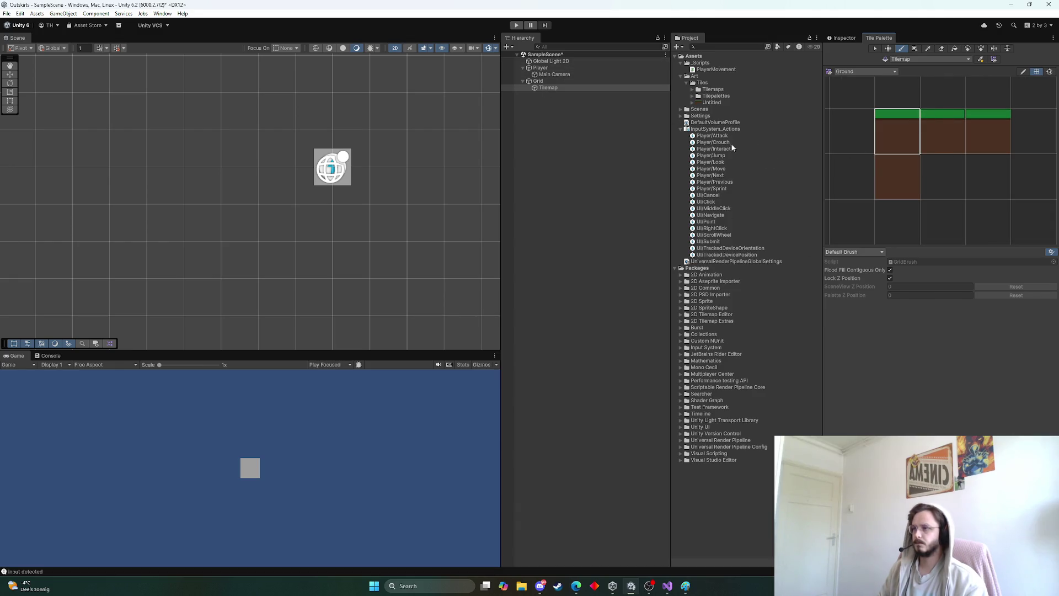
click(552, 89)
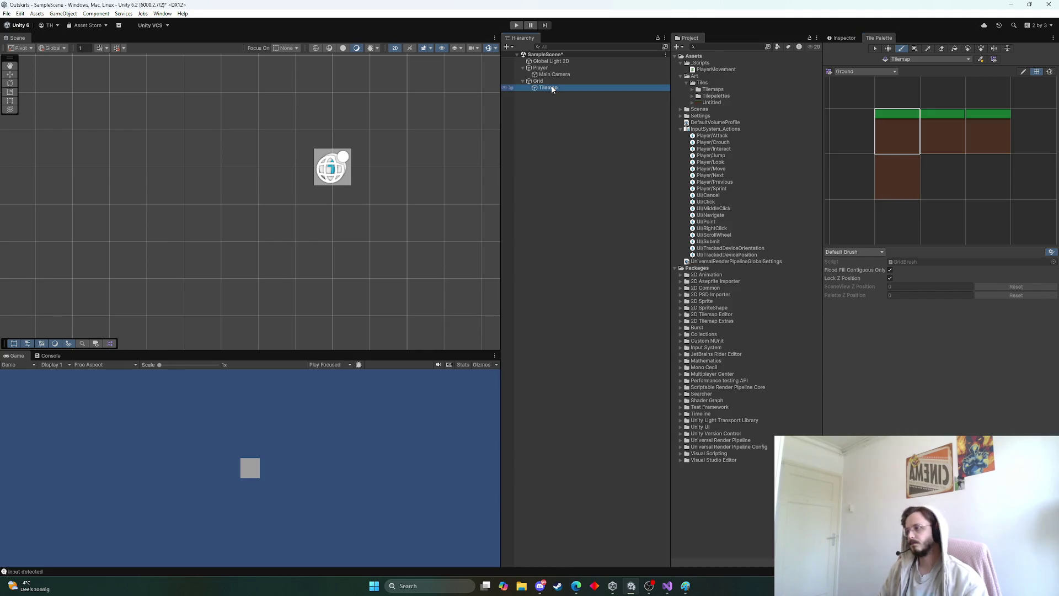
text(GroundTileMa)
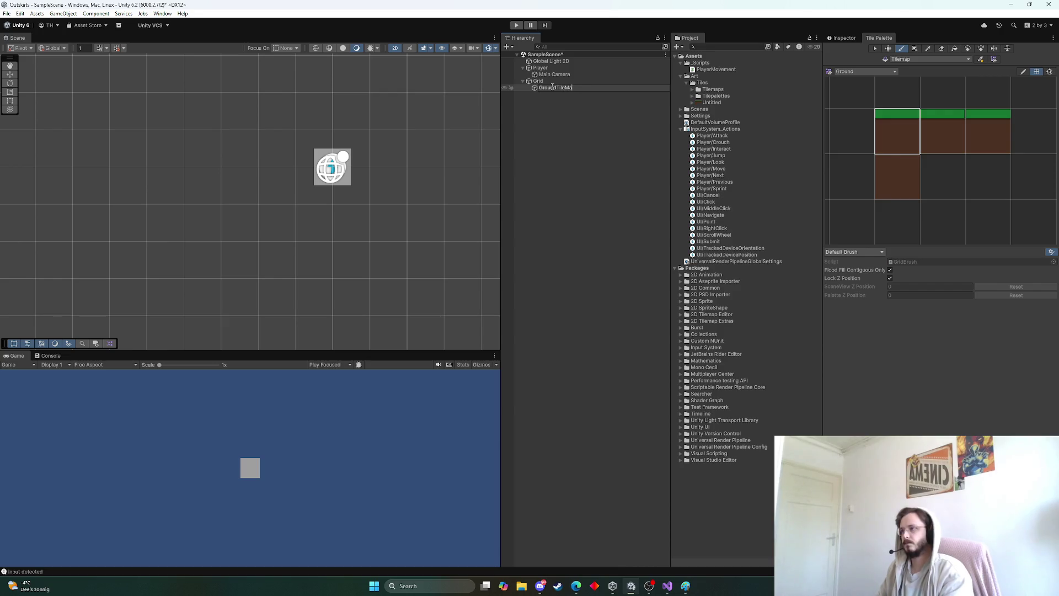
text(p)
key(Return)
Step: Add a Tilemap Collider 2D to GroundTileMap and paint four grass-dirt tiles below the player
scroll(962, 152, down, 2)
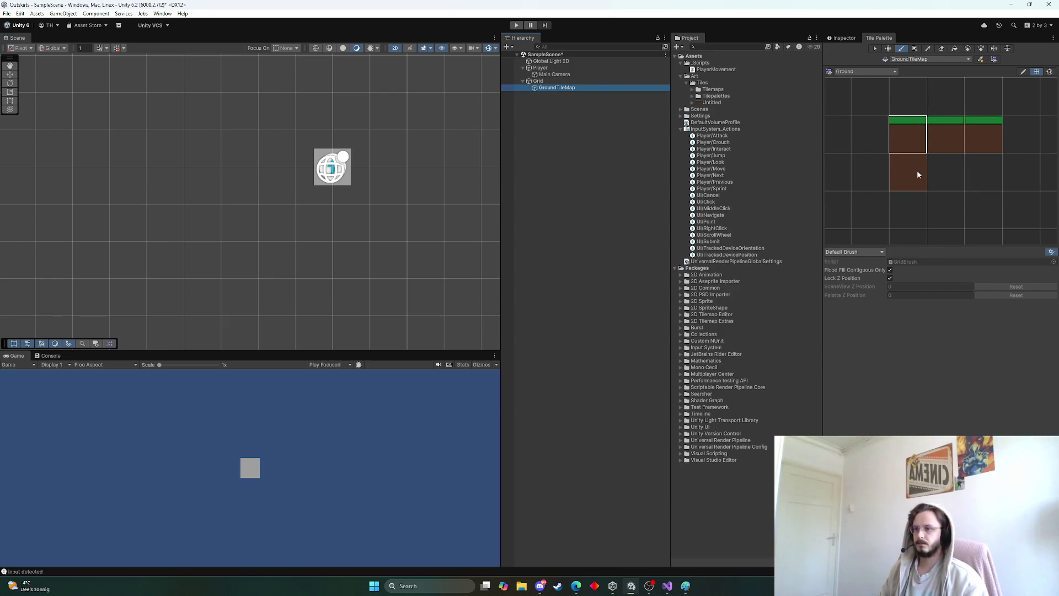
click(829, 39)
click(923, 351)
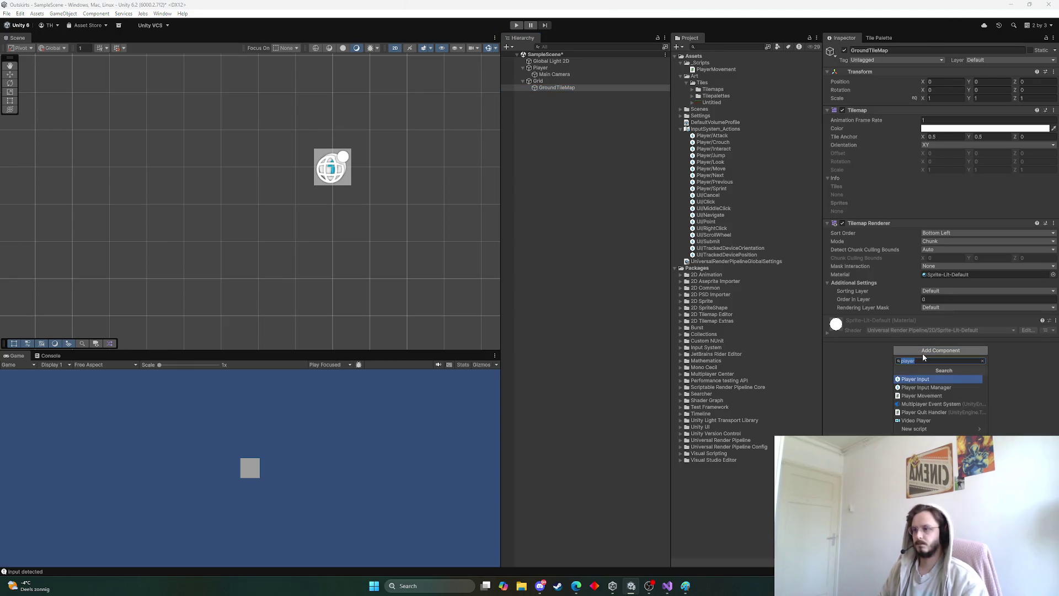
text(grid)
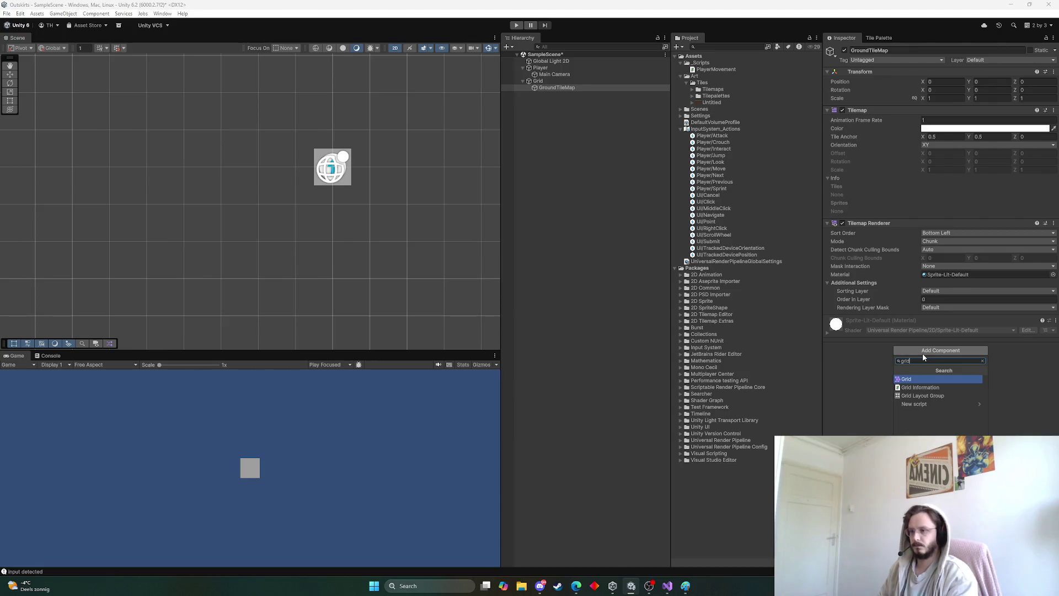
key(BackSpace)
key(BackSpace)
key(BackSpace)
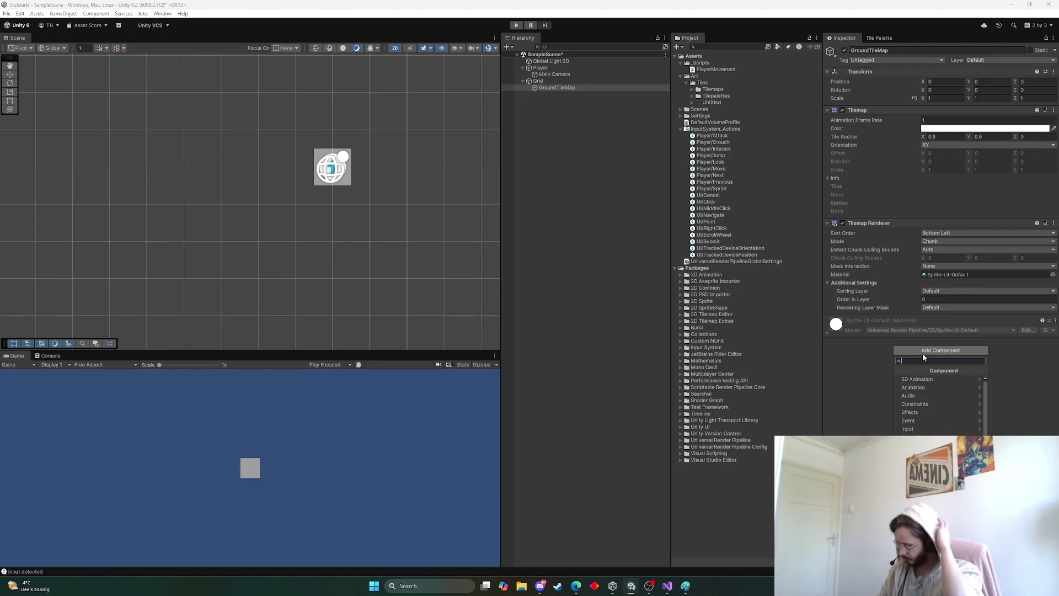
text(coll)
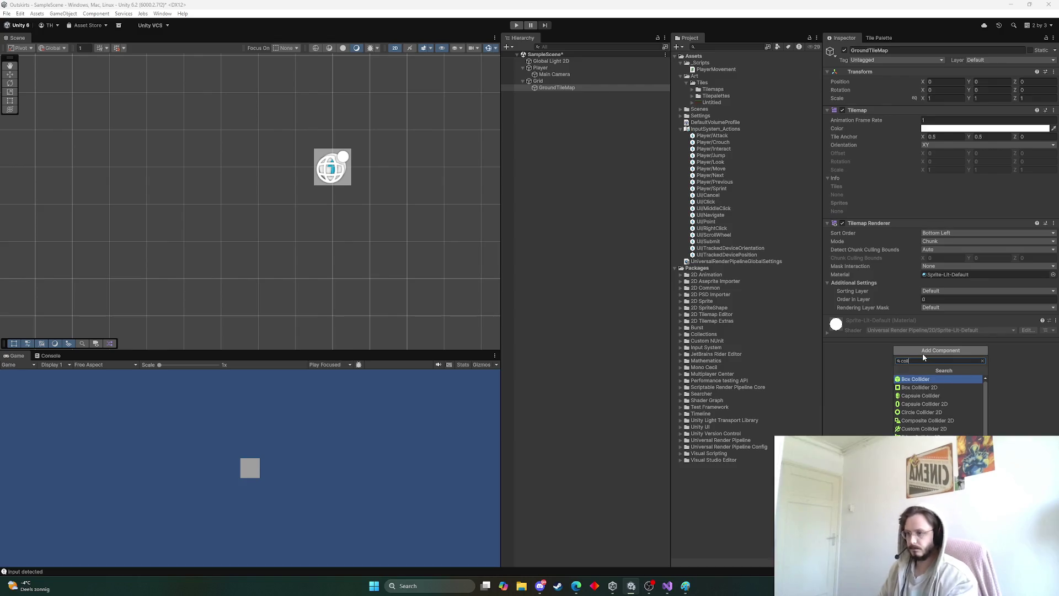
scroll(936, 402, down, 1)
scroll(936, 402, down, 2)
click(935, 406)
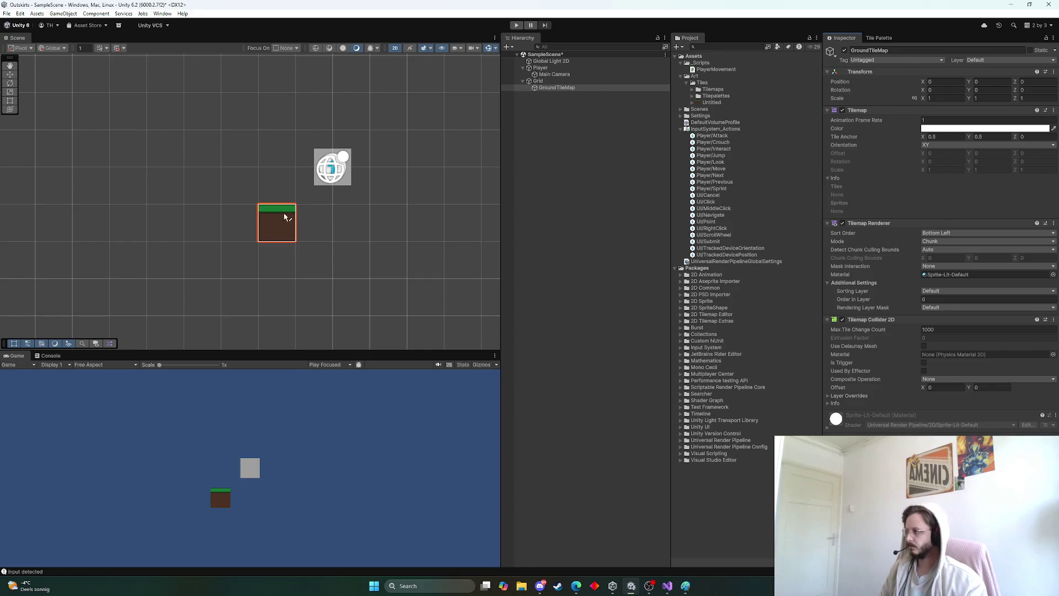
drag(287, 217, 395, 222)
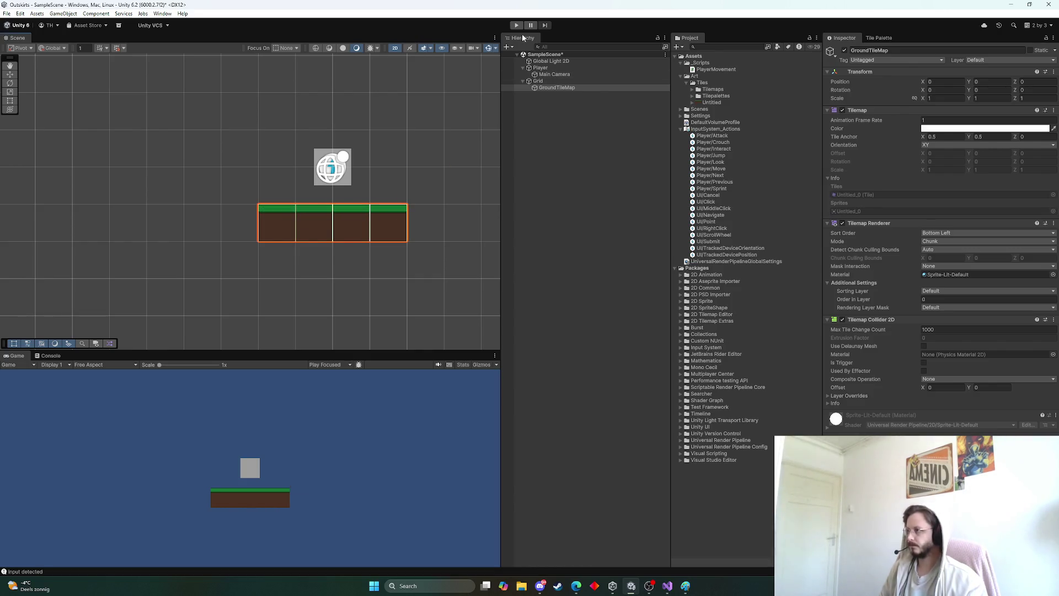
click(517, 24)
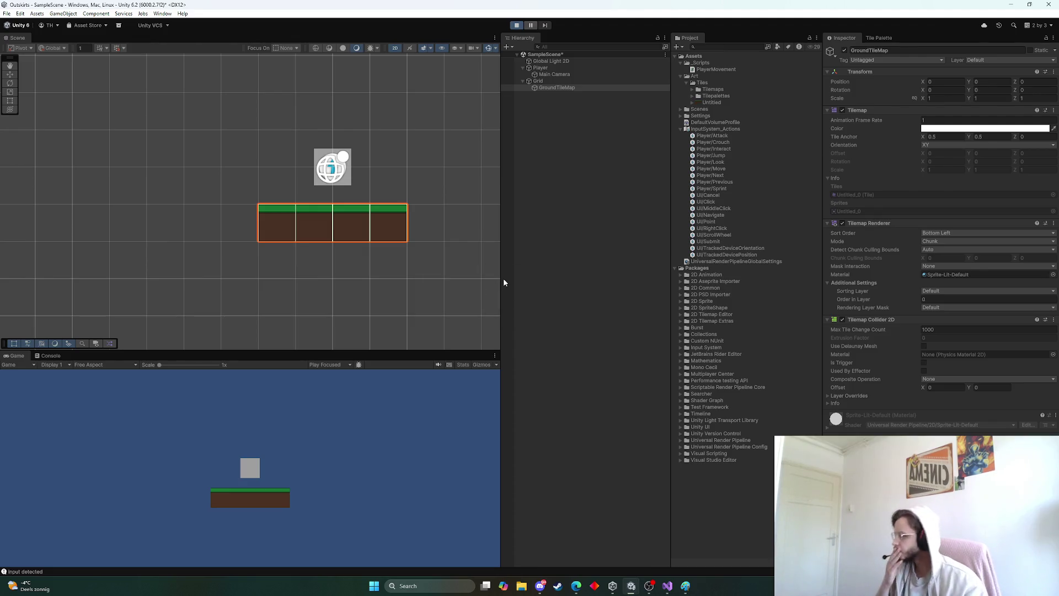
click(446, 174)
click(350, 427)
key(a)
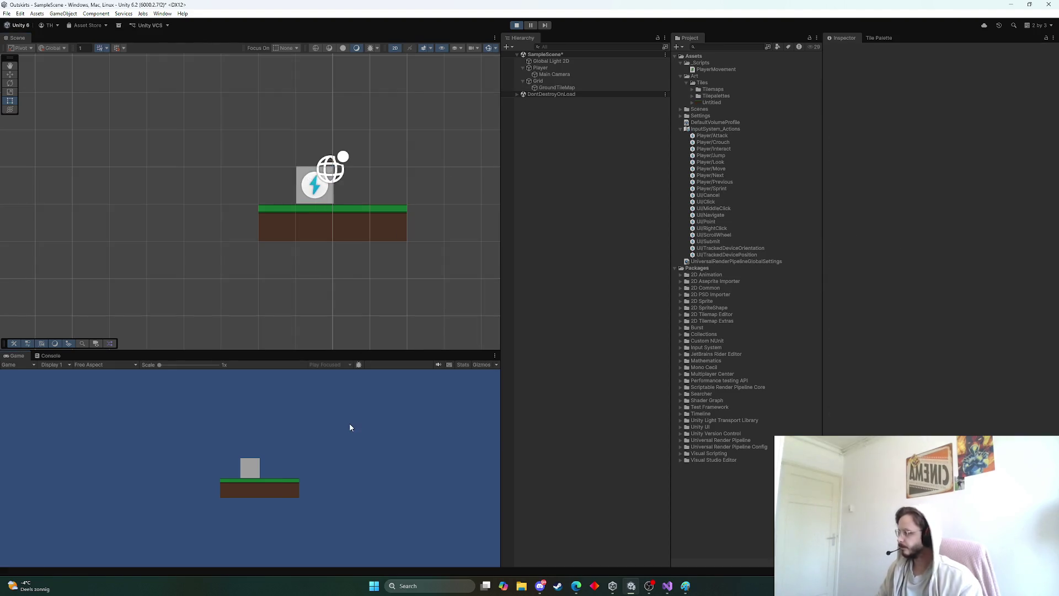
key(d)
key(a)
key(d)
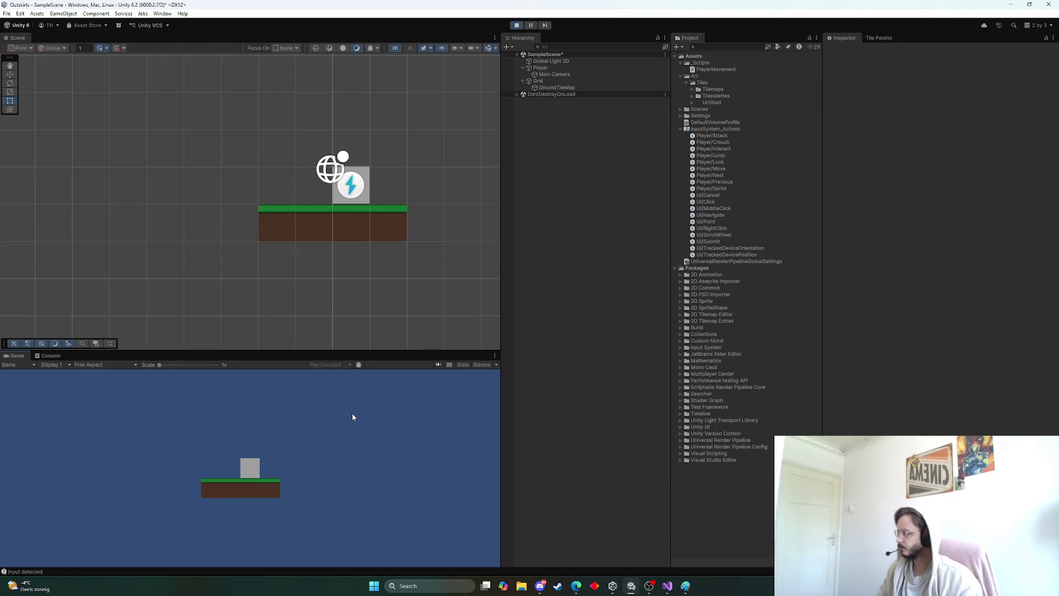
key(a)
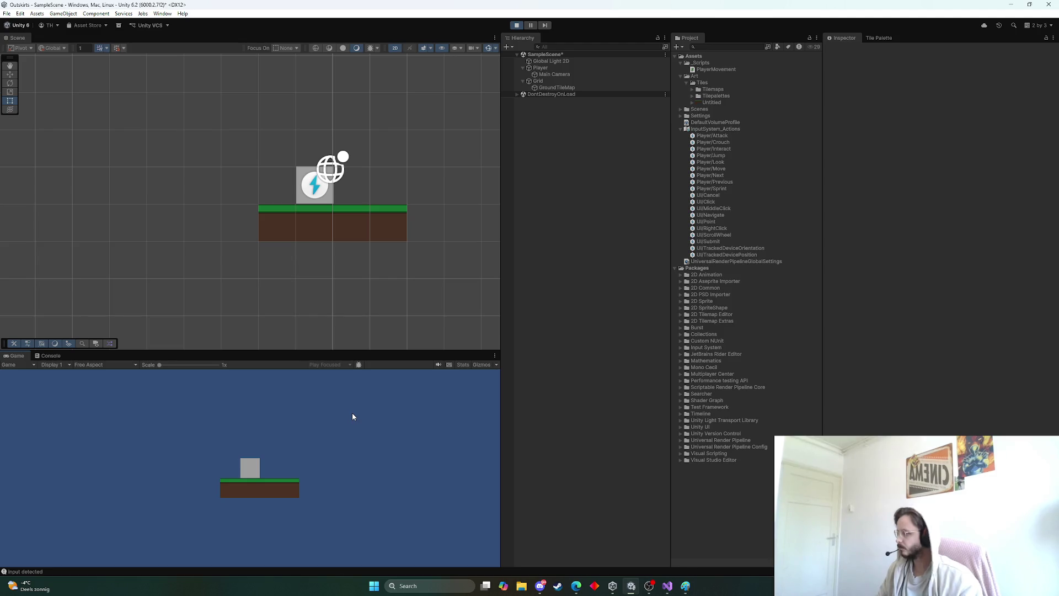
key(d)
key(a)
key(d)
key(a)
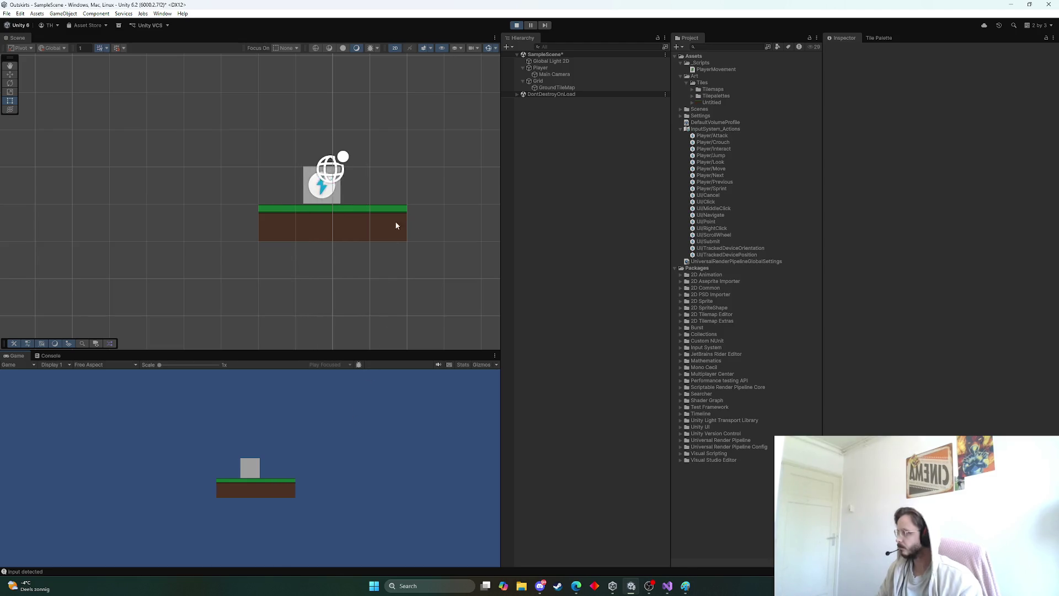
scroll(317, 252, up, 10)
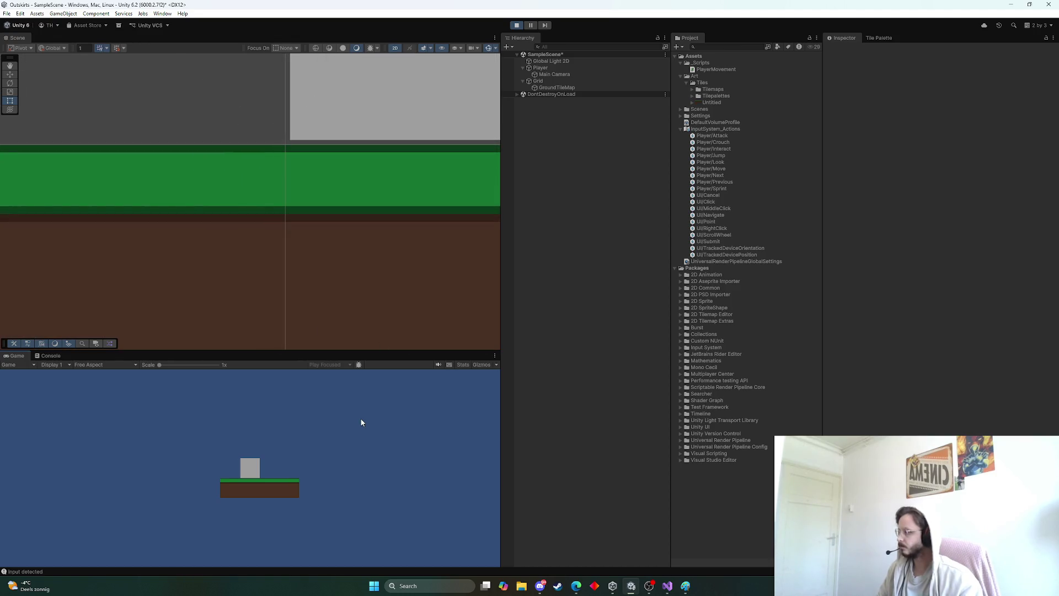
key(d)
key(a)
scroll(333, 172, down, 8)
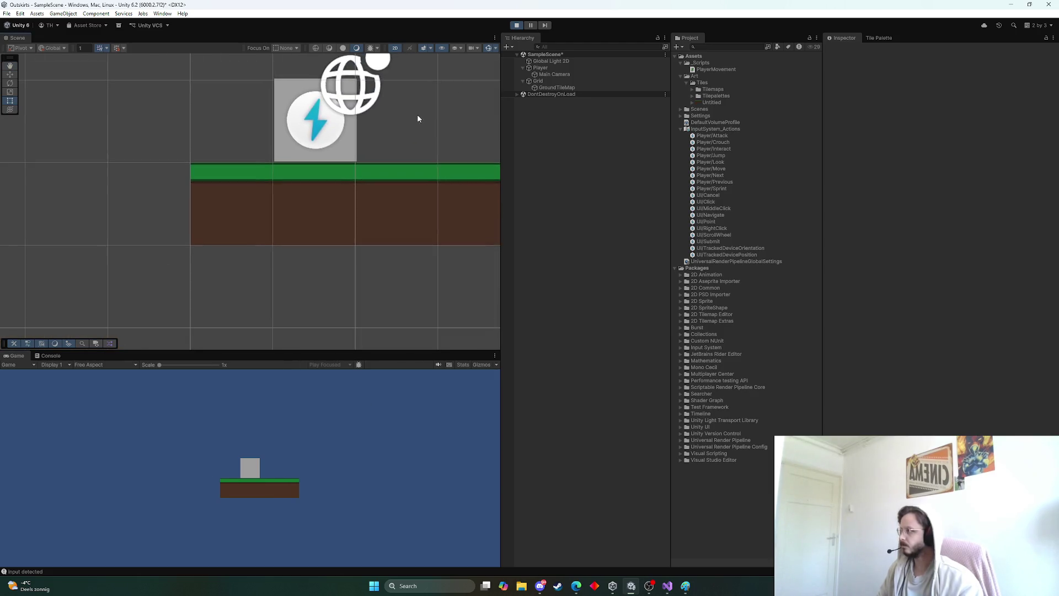
scroll(417, 118, down, 3)
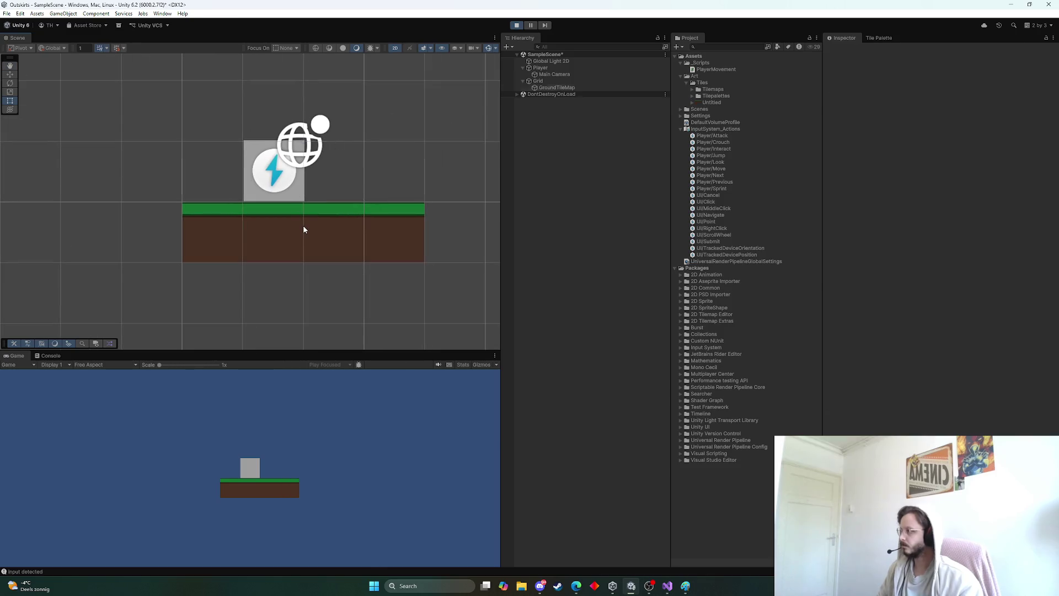
click(303, 229)
scroll(292, 221, up, 8)
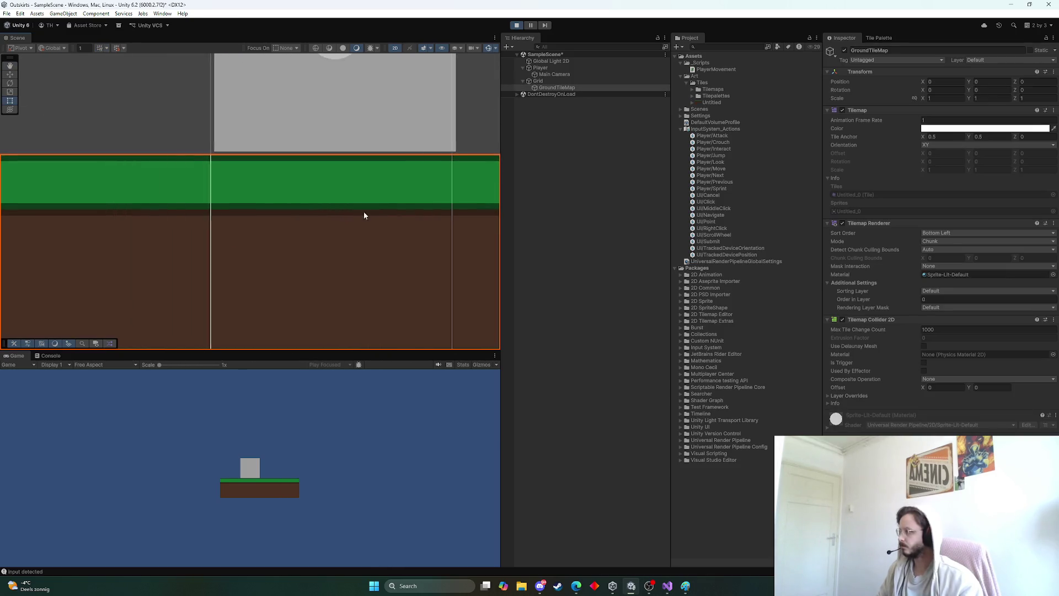
scroll(364, 215, down, 8)
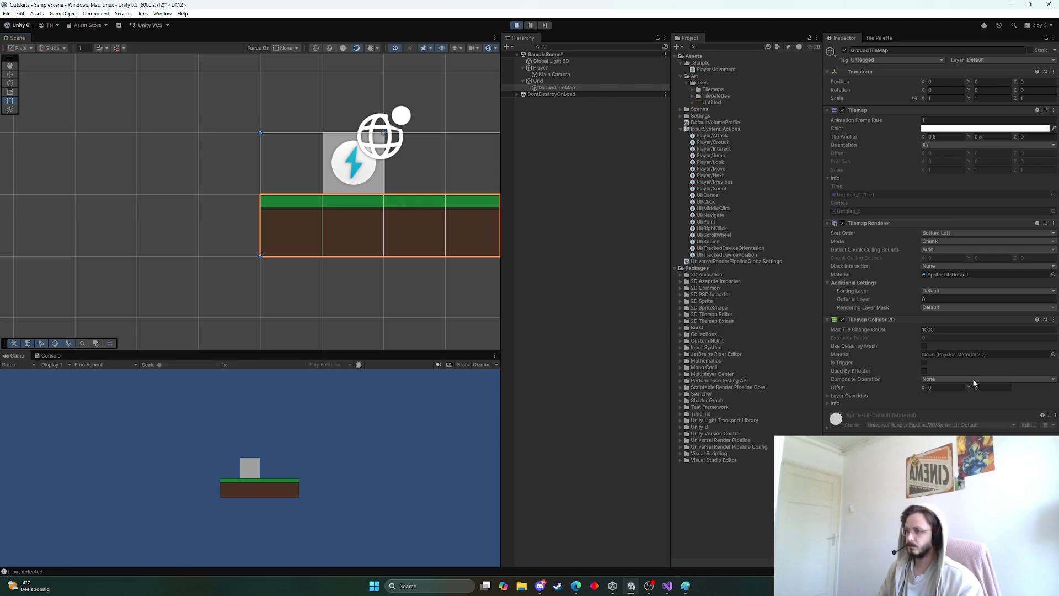
click(849, 396)
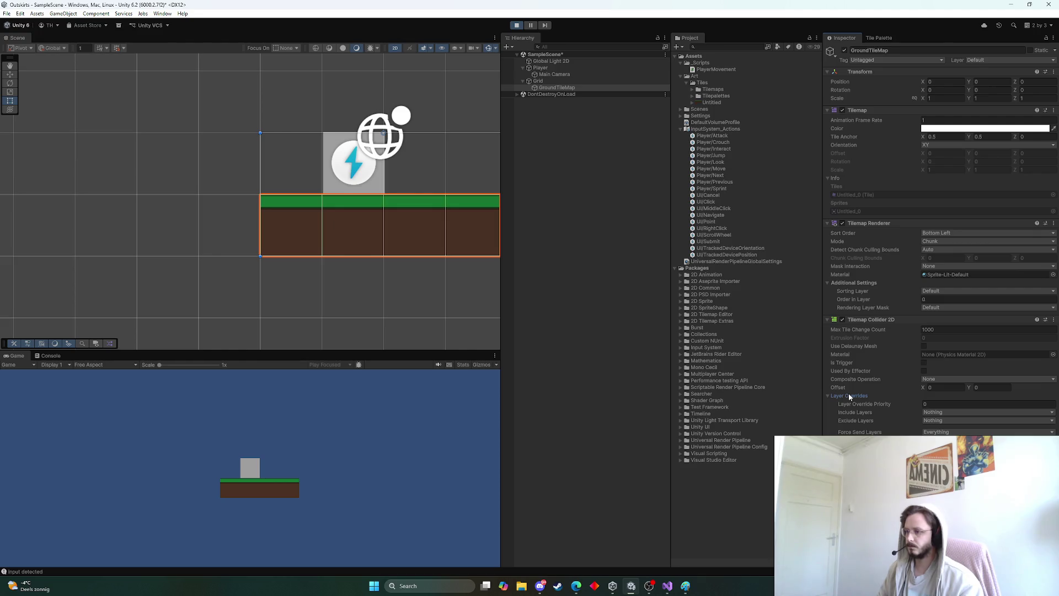
click(849, 395)
click(835, 404)
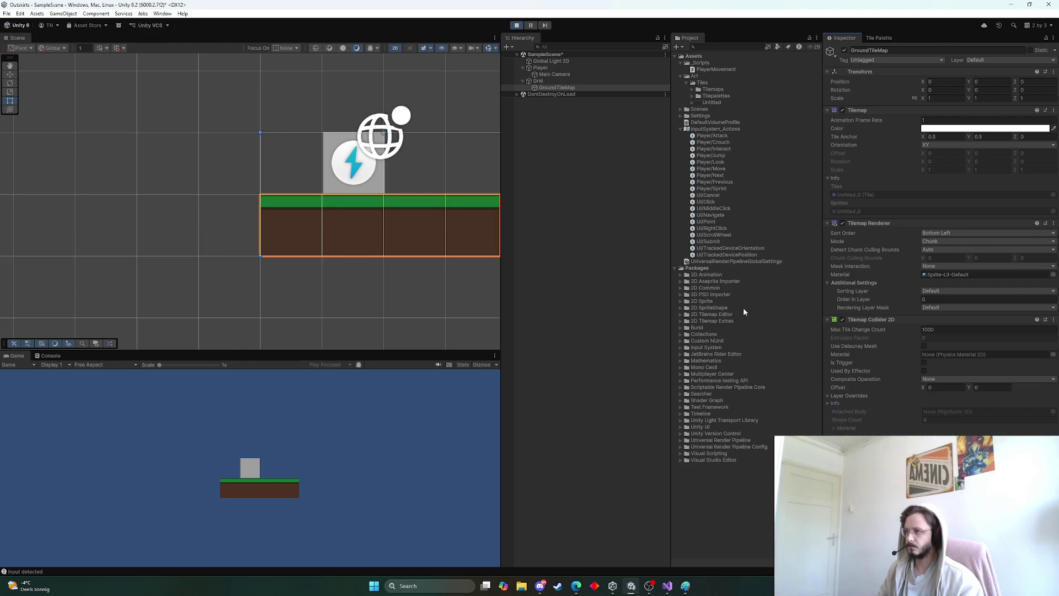
click(516, 25)
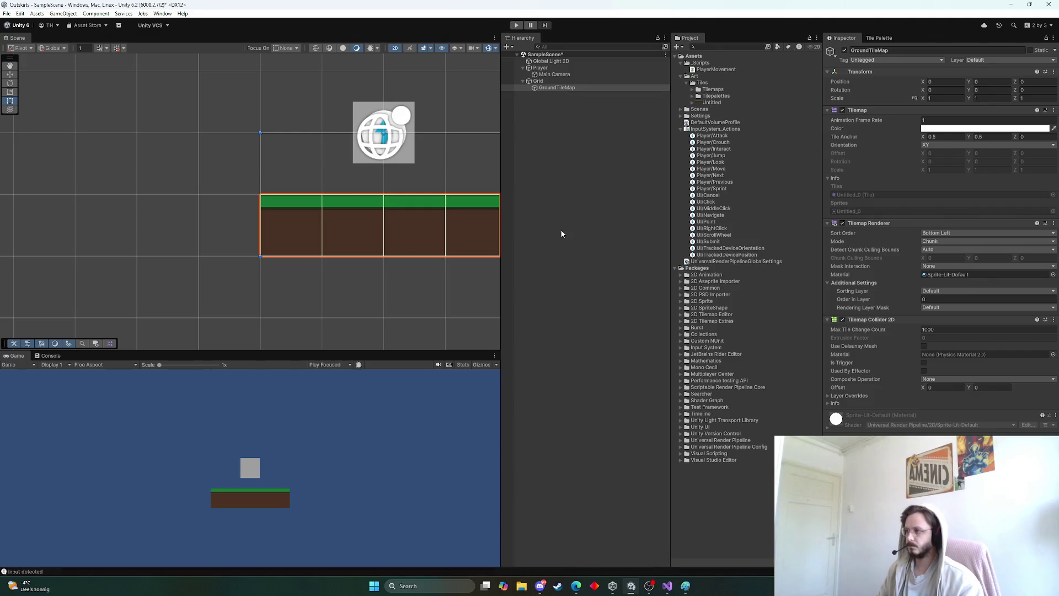
scroll(457, 272, down, 2)
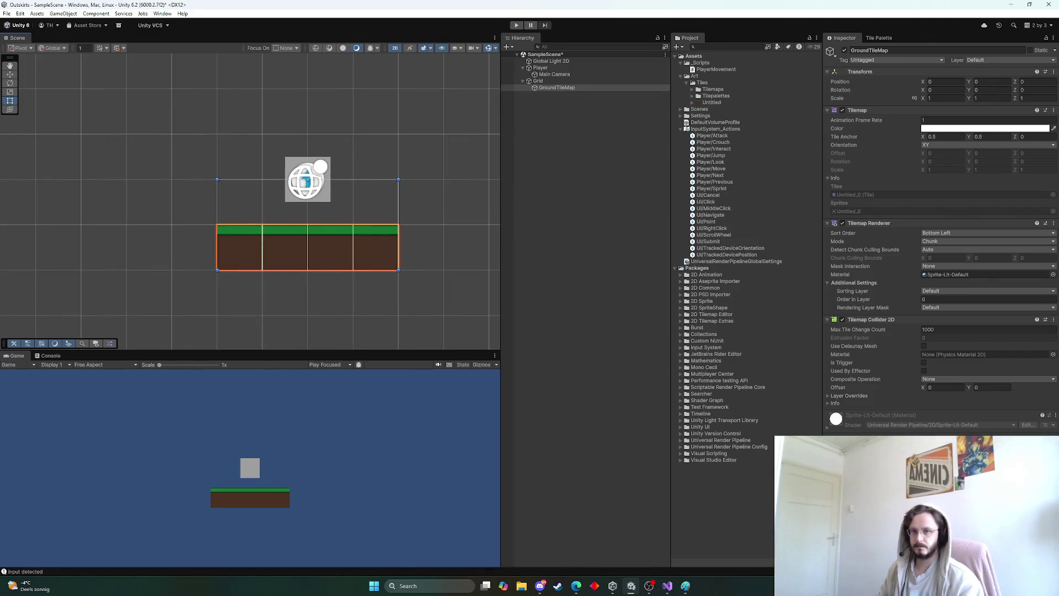
key(alt+Tab)
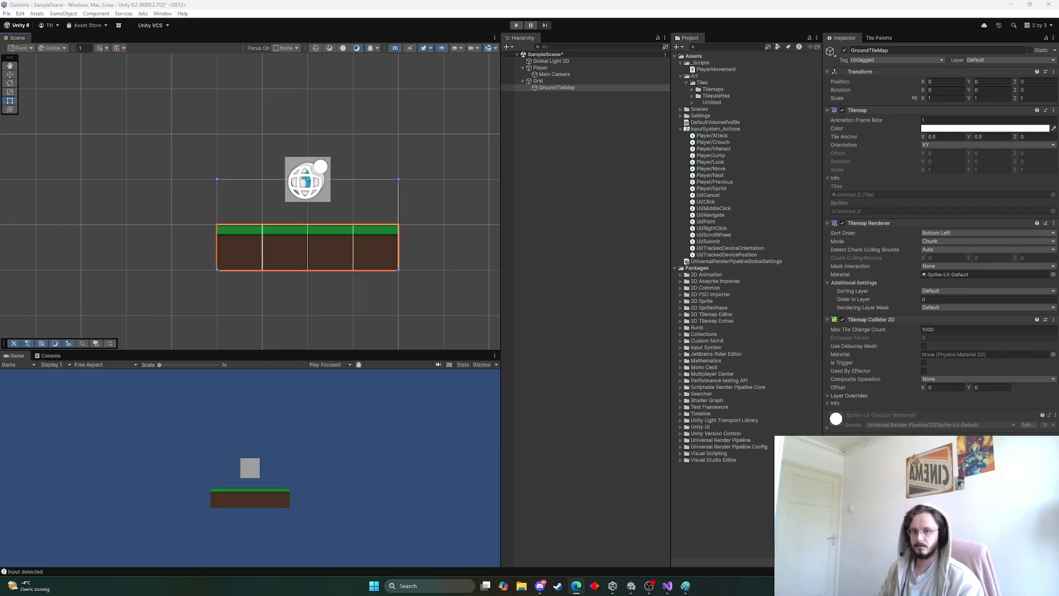
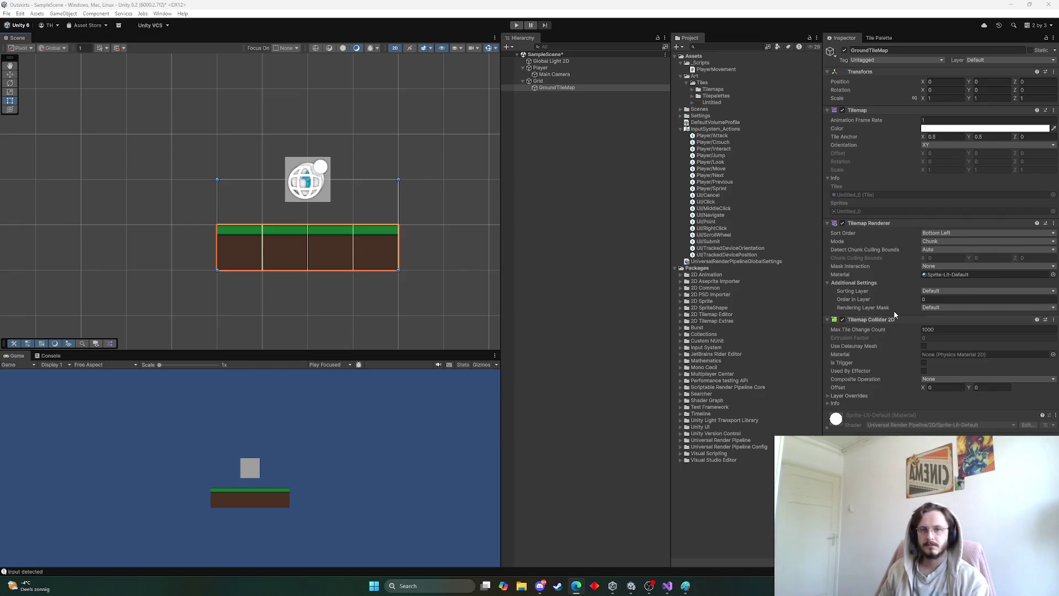
Step: Remove the Tilemap Collider 2D from GroundTileMap through its component options menu
click(1054, 319)
click(985, 381)
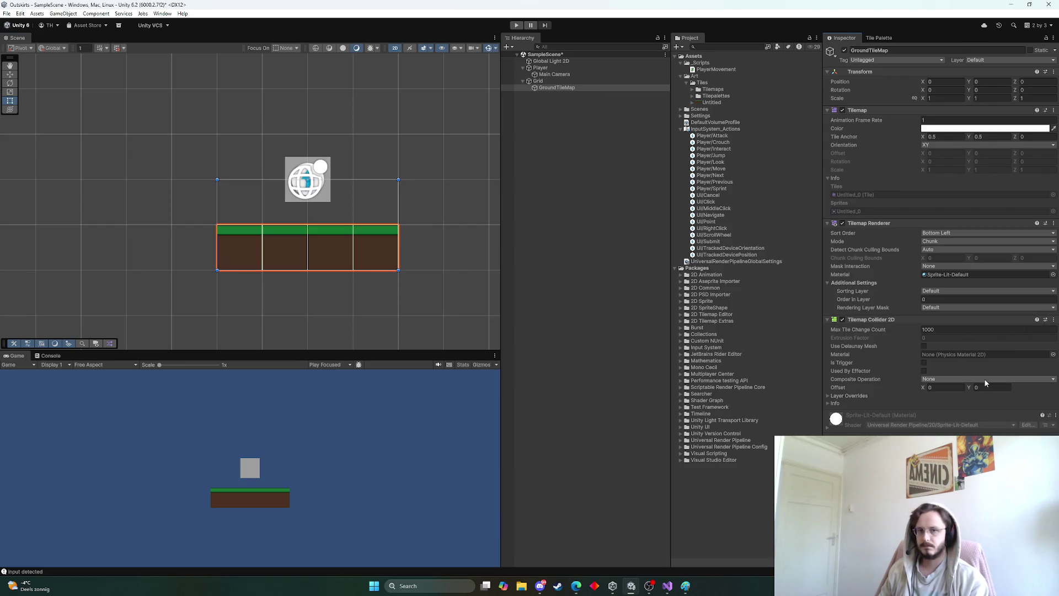
click(1054, 320)
click(1013, 364)
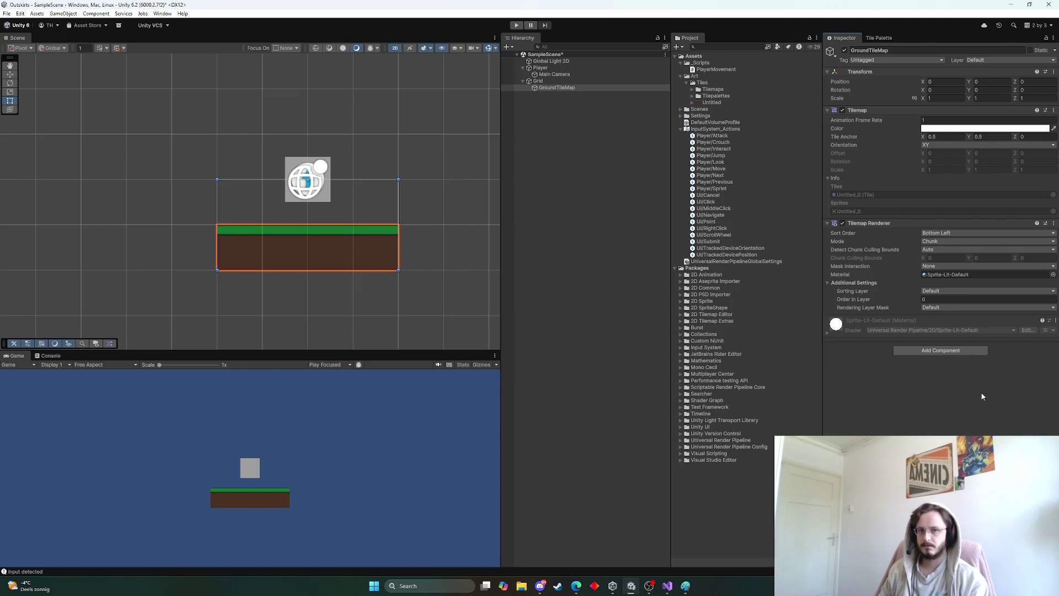
Step: Add a Composite Collider 2D to GroundTileMap by searching 'composite'
click(953, 352)
text(composite)
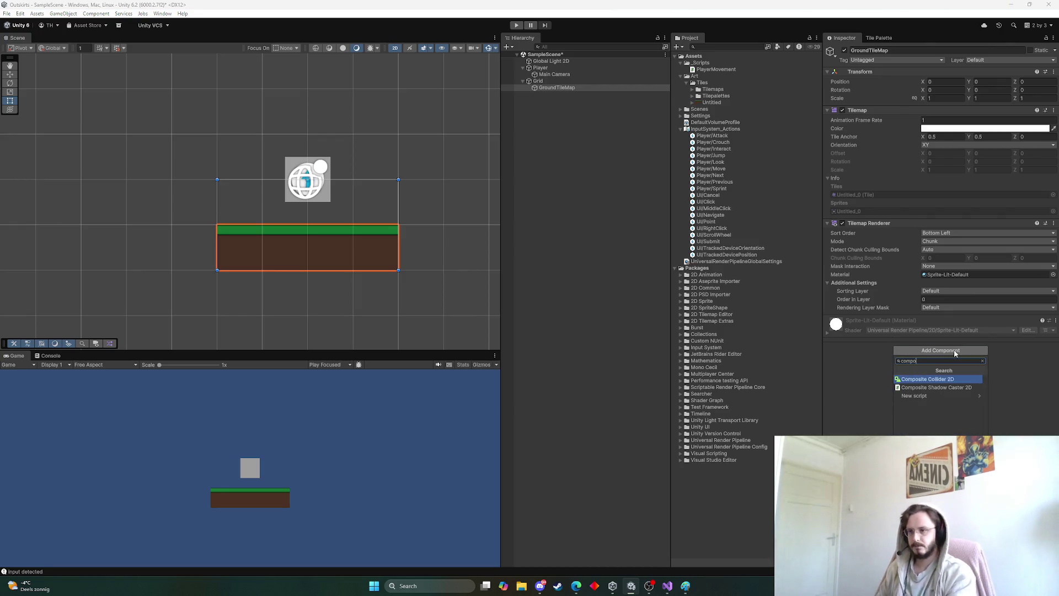
key(Return)
scroll(954, 349, down, 2)
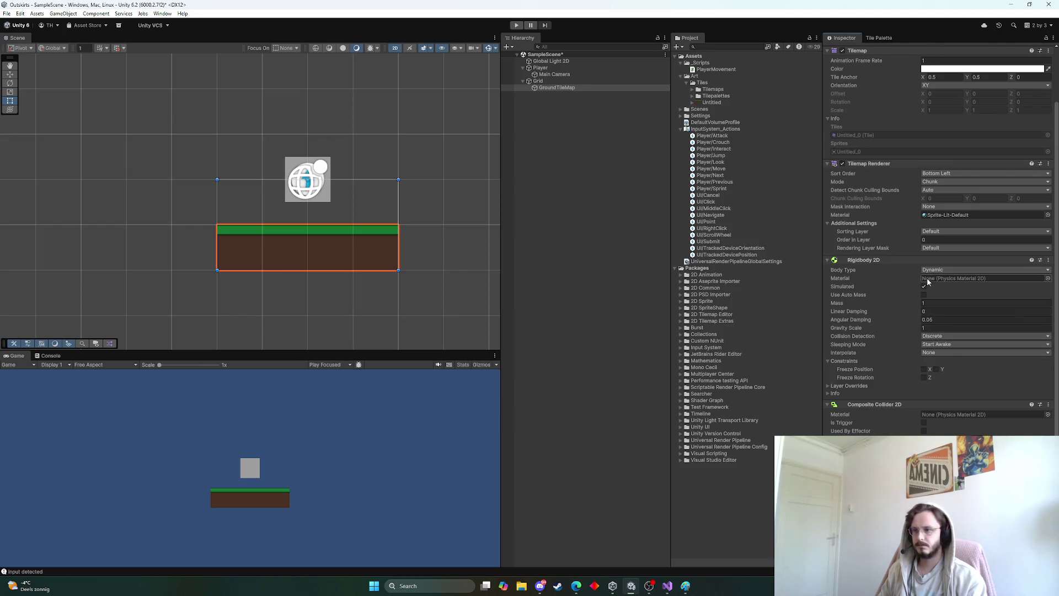
click(932, 271)
Step: Set the ground Rigidbody 2D's Body Type to Static
click(942, 297)
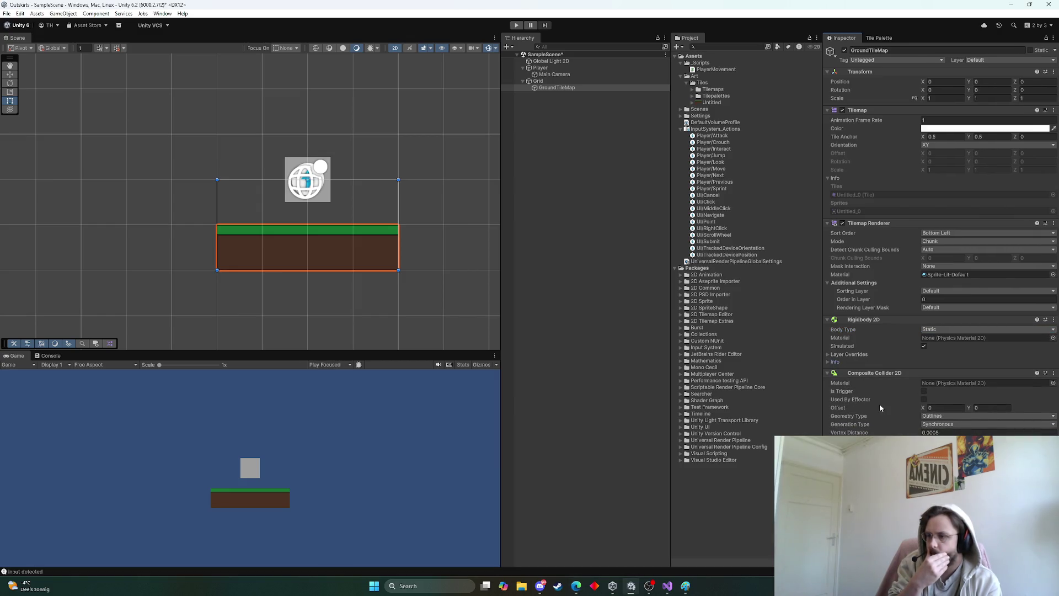
mouse_move(920, 400)
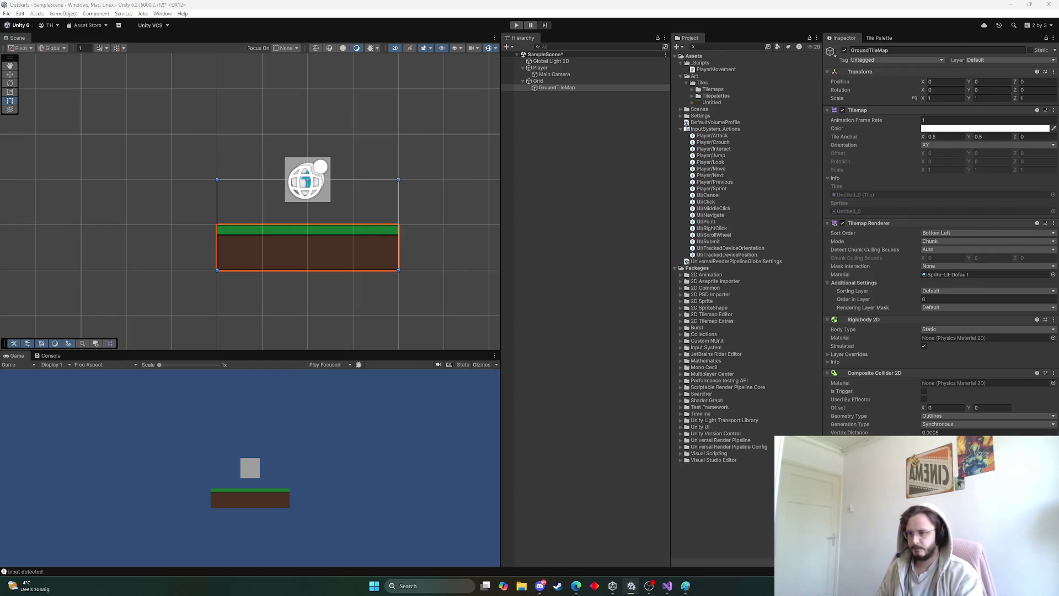
scroll(938, 237, down, 2)
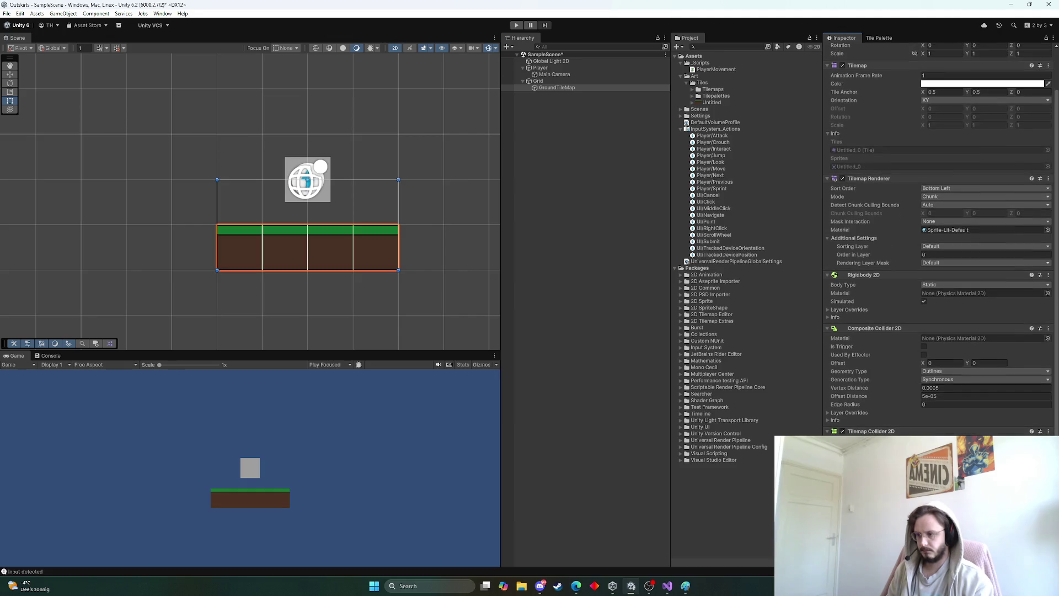
Step: Reselect GroundTileMap in the Hierarchy and enter Play mode
scroll(307, 279, up, 5)
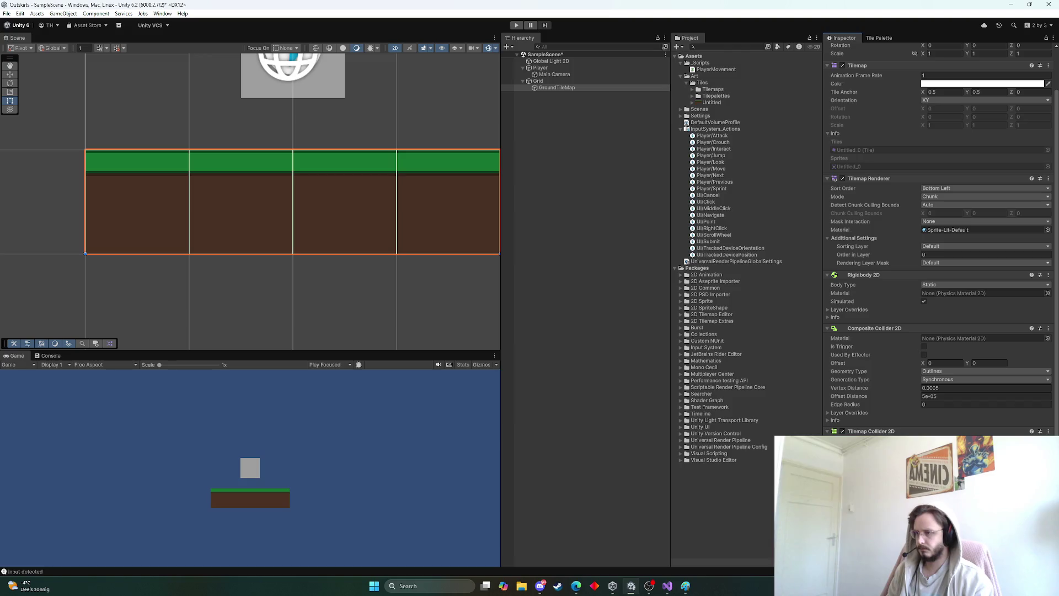
scroll(938, 237, up, 1)
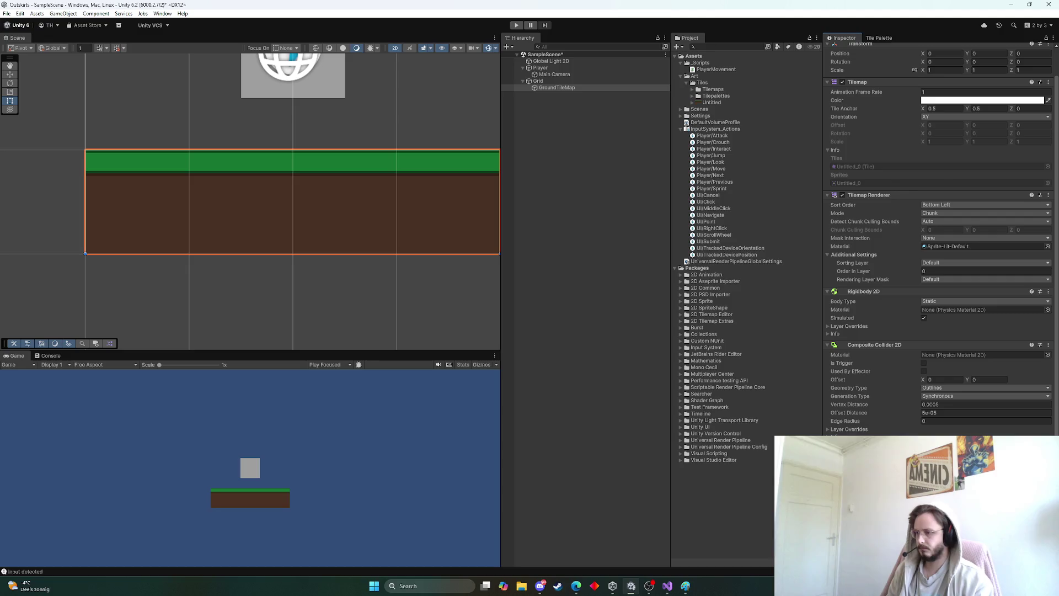
click(378, 331)
scroll(378, 331, down, 2)
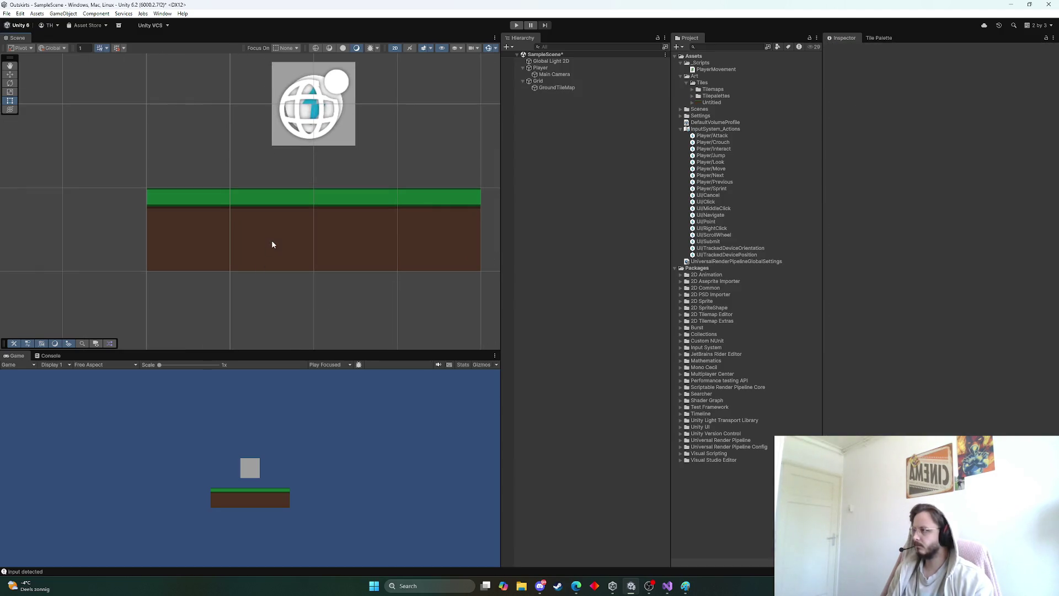
click(312, 238)
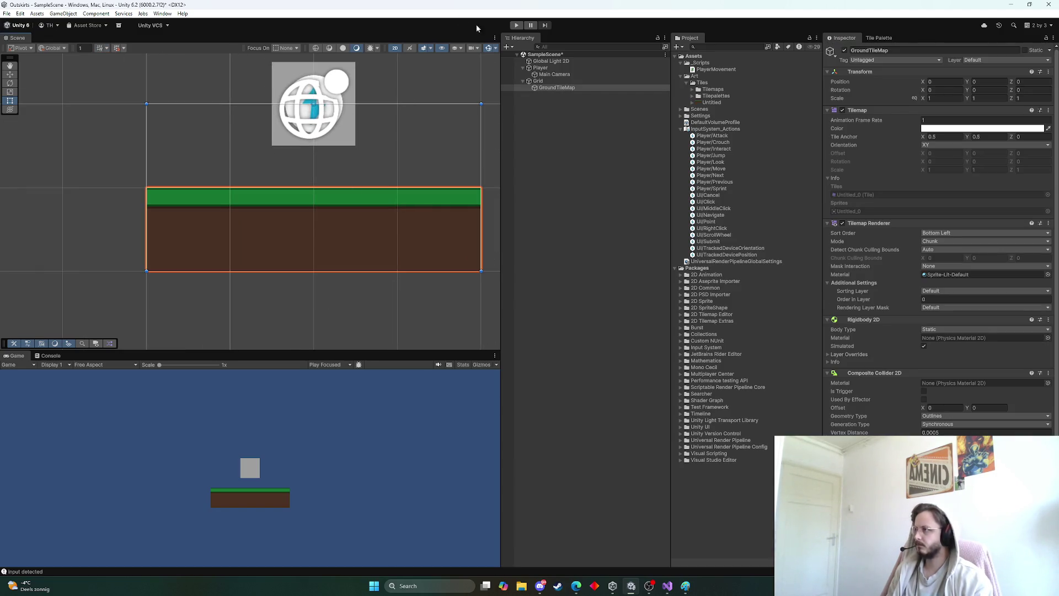
click(516, 25)
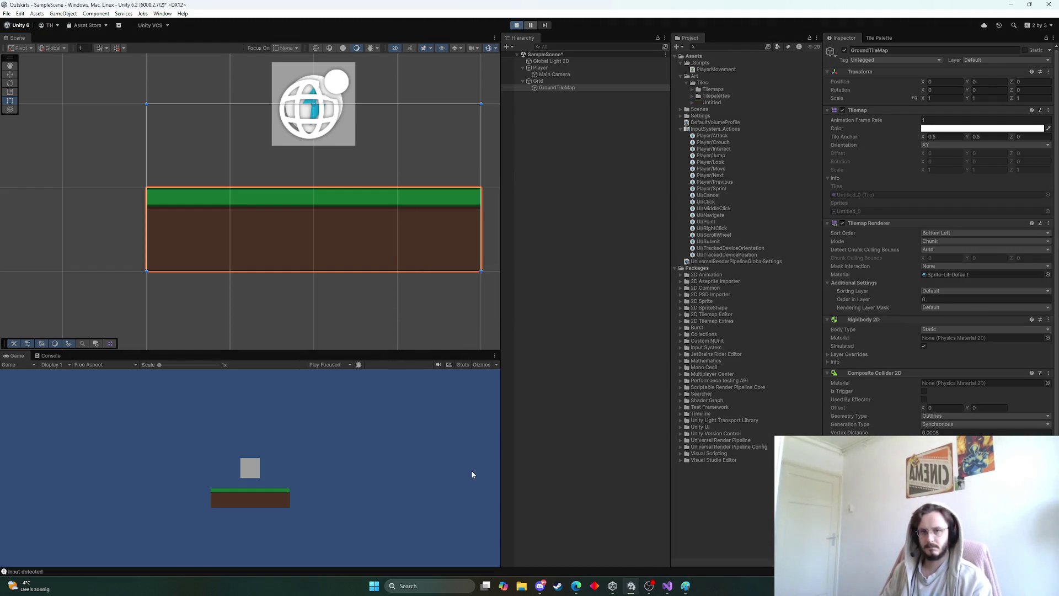
Step: Walk the player right and left with D and A, then stop Play mode
key(d)
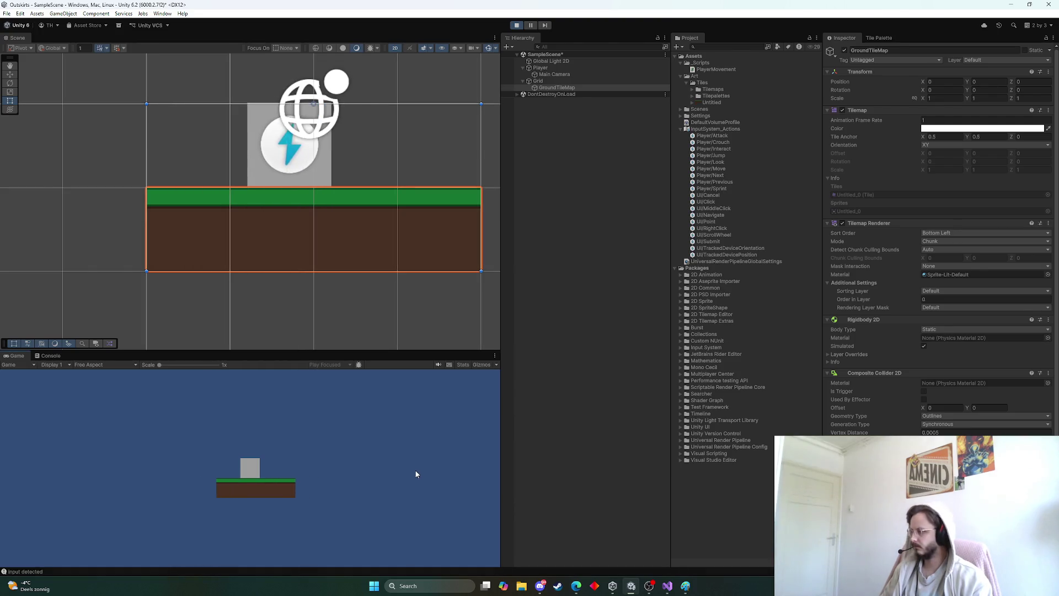
key(a)
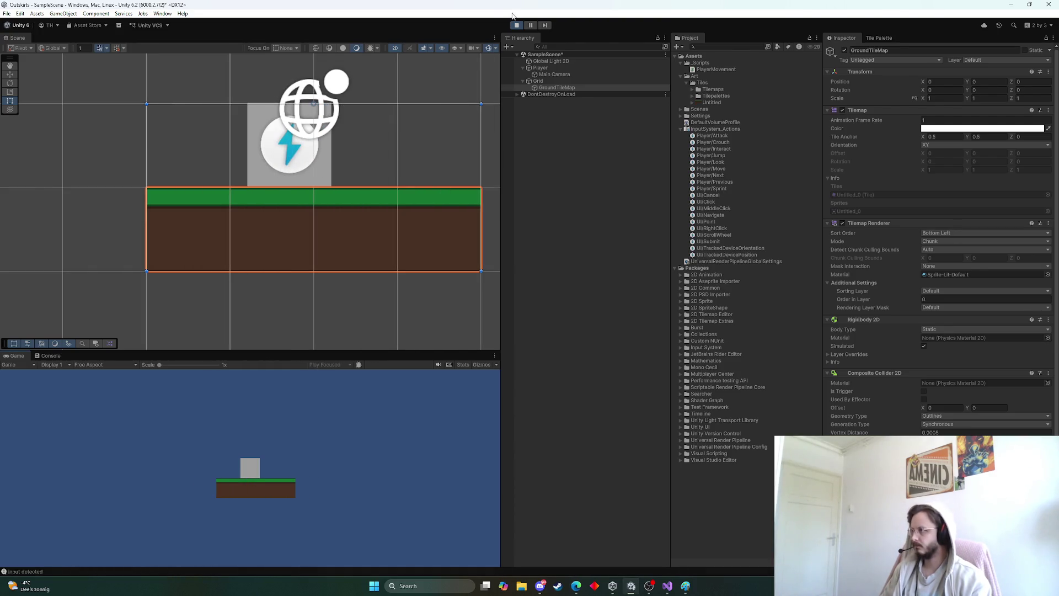
key(ctrl+p)
Step: Save the scene with Ctrl+S and select GroundTileMap with the Ground tile palette shown
scroll(373, 300, down, 8)
scroll(263, 276, down, 3)
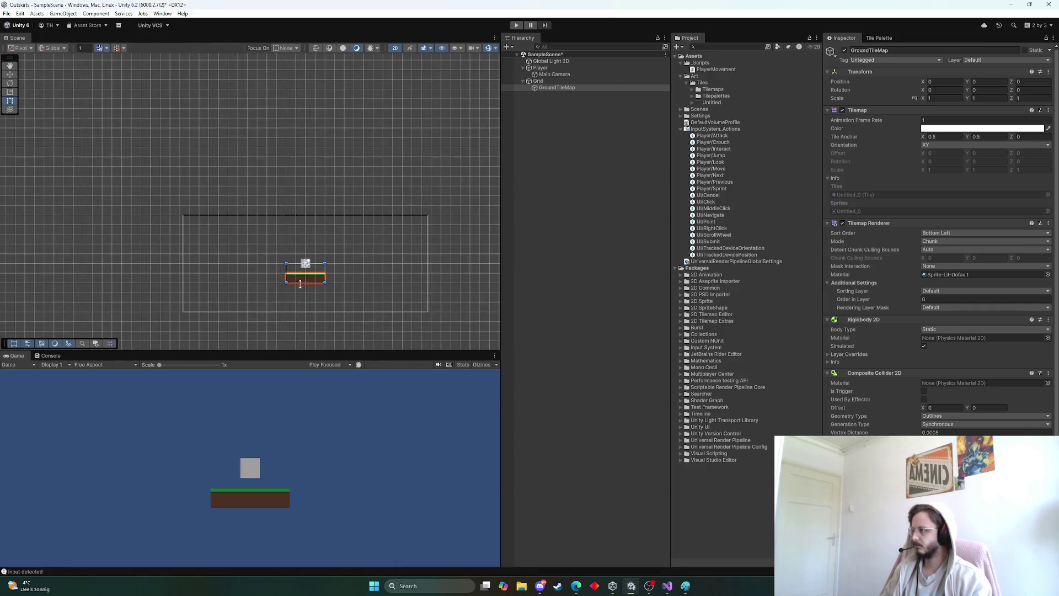
click(333, 305)
scroll(238, 290, up, 3)
scroll(243, 291, up, 2)
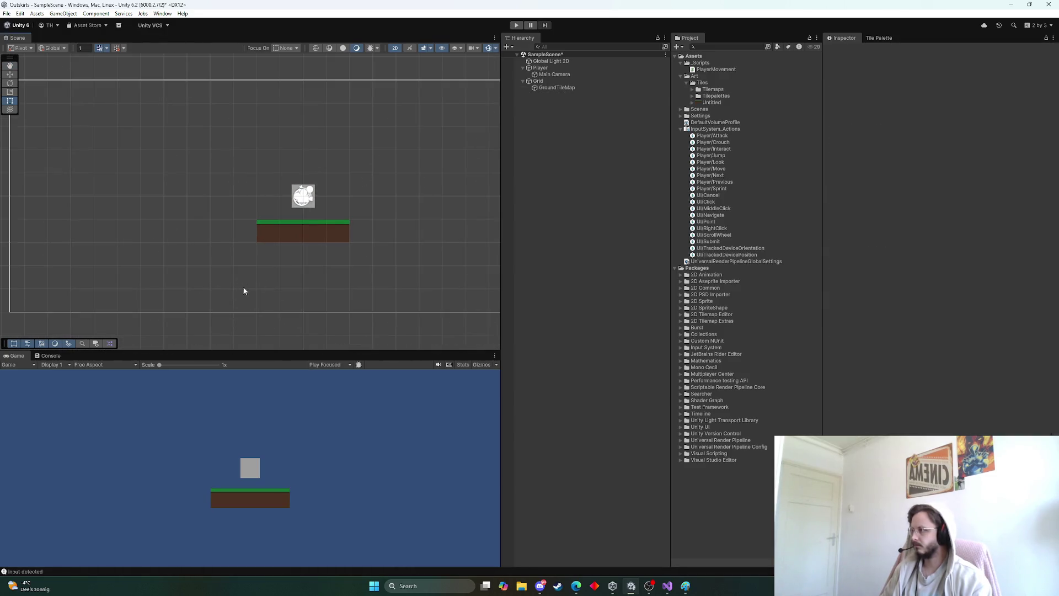
scroll(377, 185, down, 4)
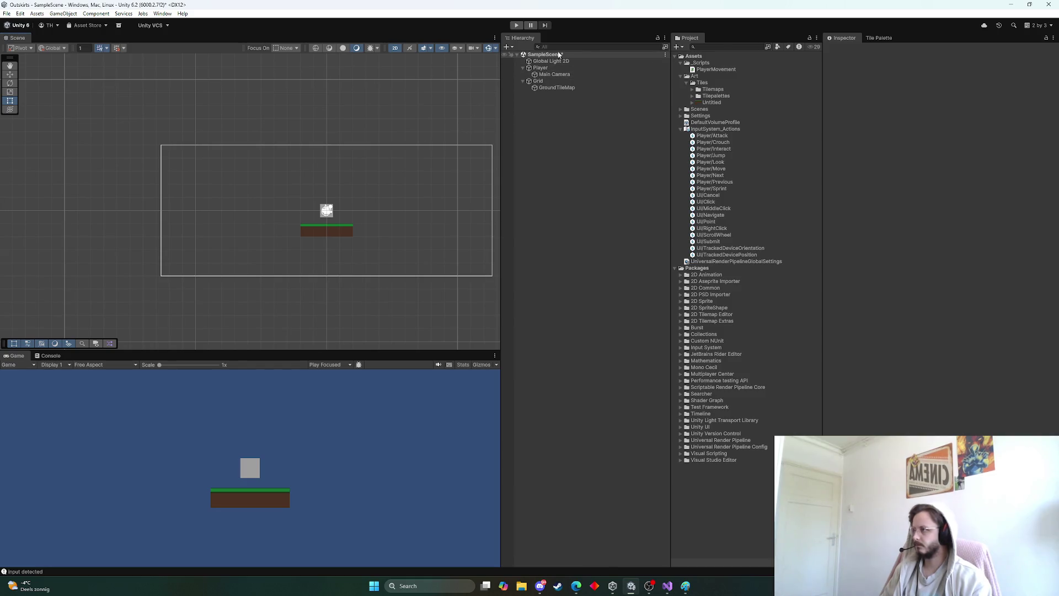
key(ctrl+s)
click(549, 88)
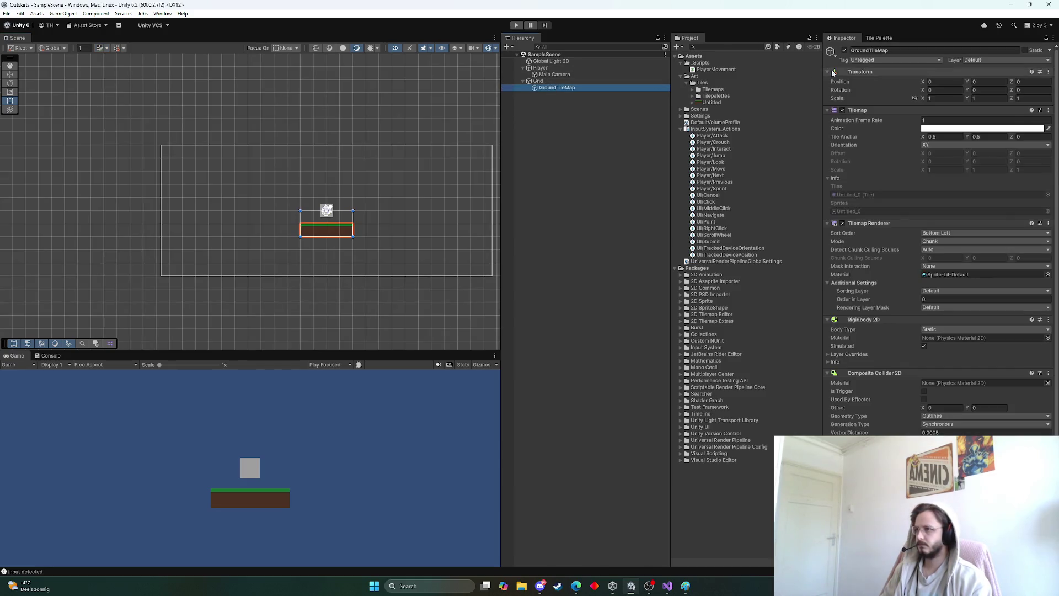
click(883, 38)
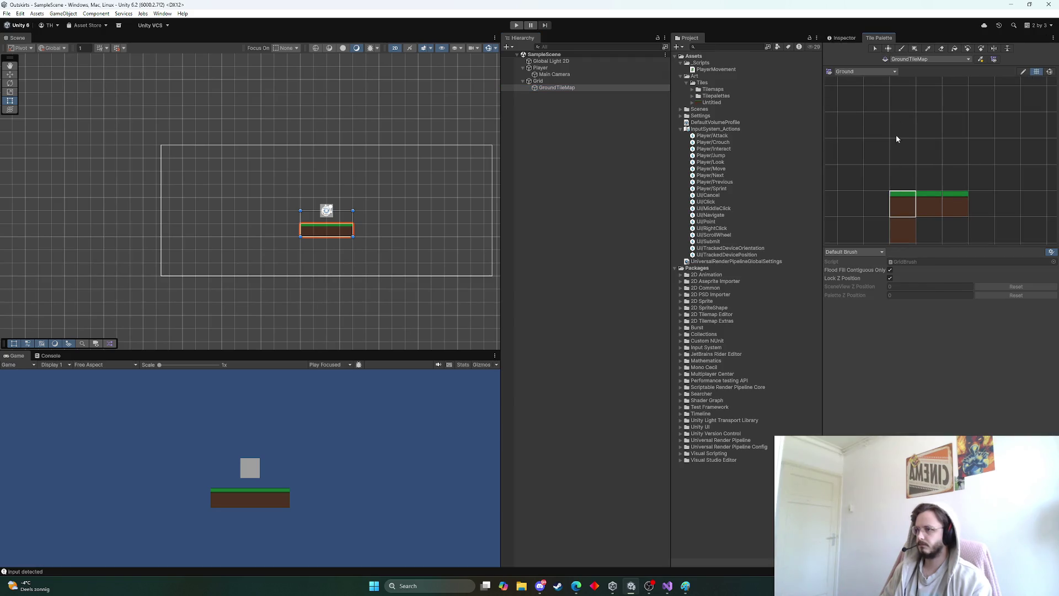
Step: Box-fill wide dirt rectangles under the player and to the left on GroundTileMap
click(881, 227)
scroll(972, 98, down, 2)
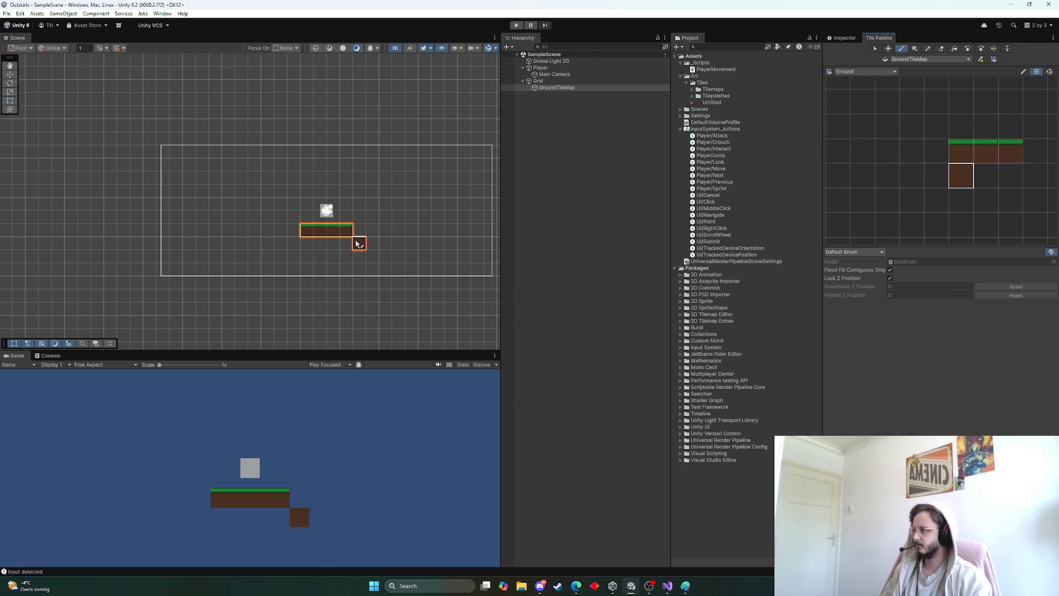
scroll(234, 247, down, 2)
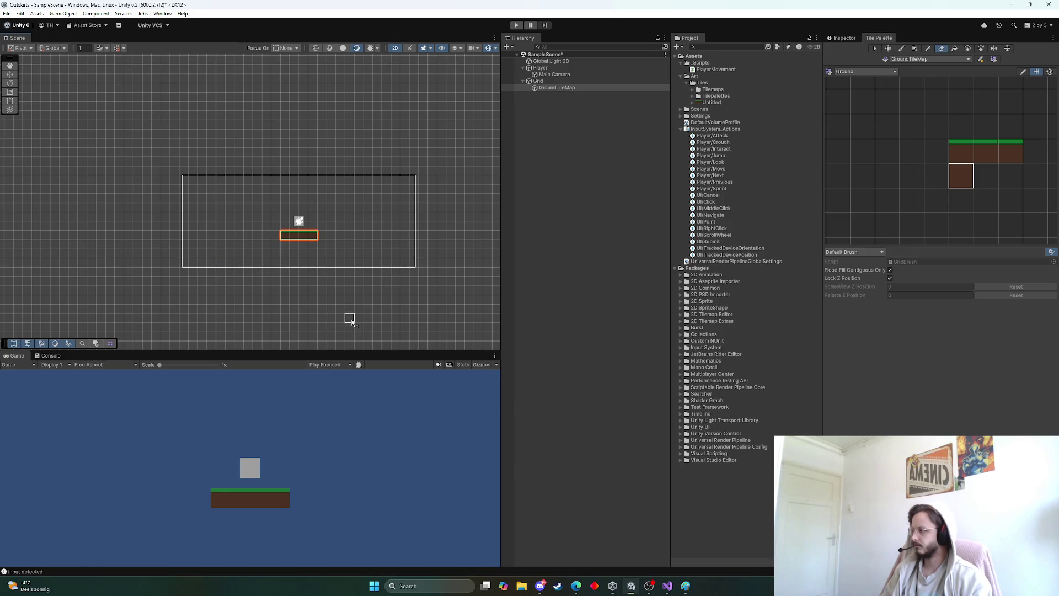
drag(350, 318, 257, 273)
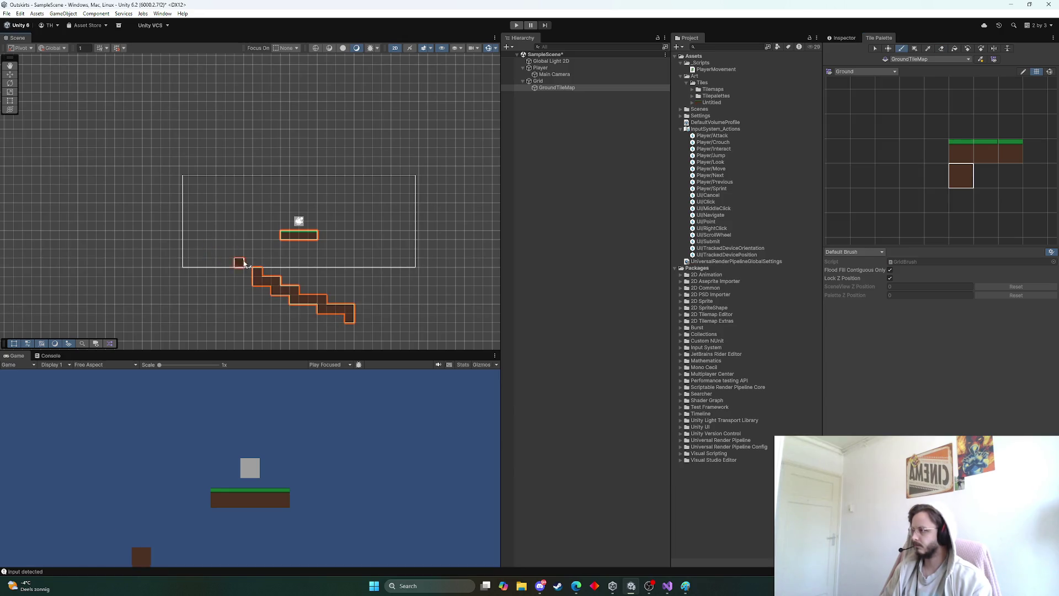
click(914, 49)
scroll(219, 243, down, 2)
scroll(238, 267, down, 2)
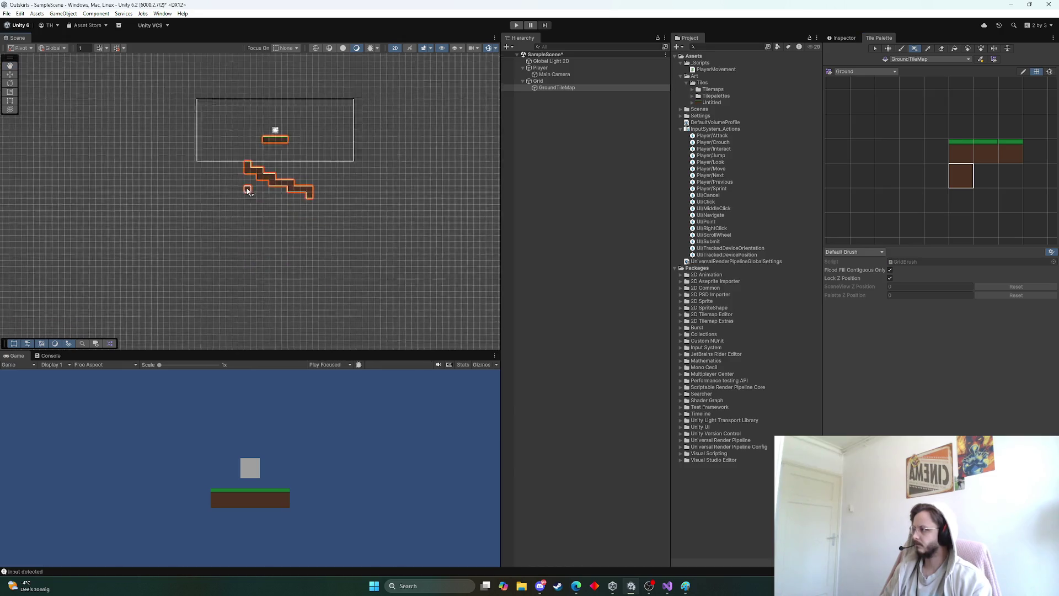
drag(210, 158, 361, 278)
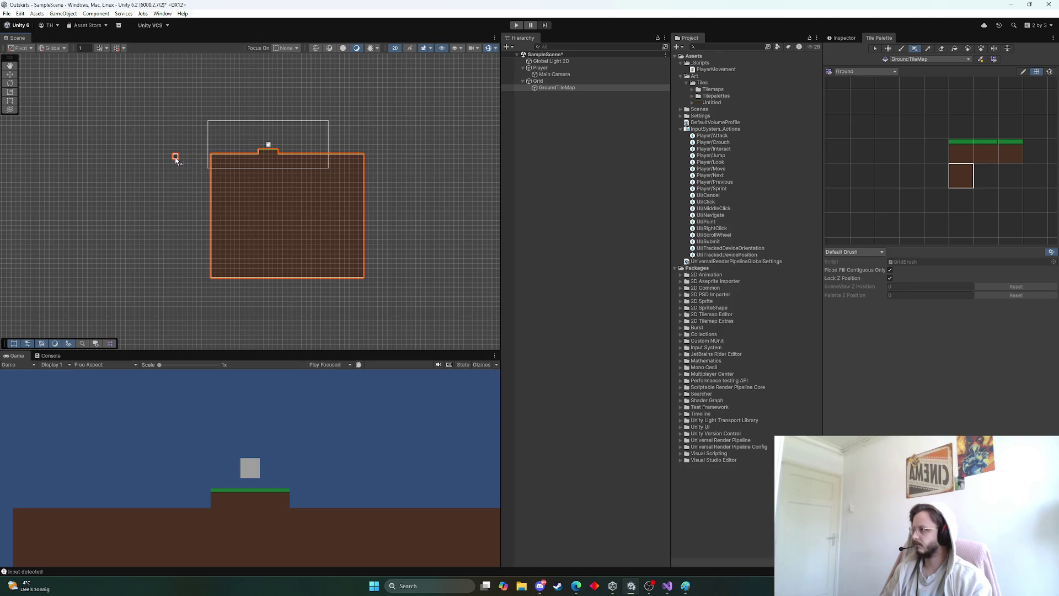
mouse_move(174, 158)
mouse_down()
mouse_move(420, 261)
mouse_move(420, 279)
mouse_up()
scroll(295, 203, up, 3)
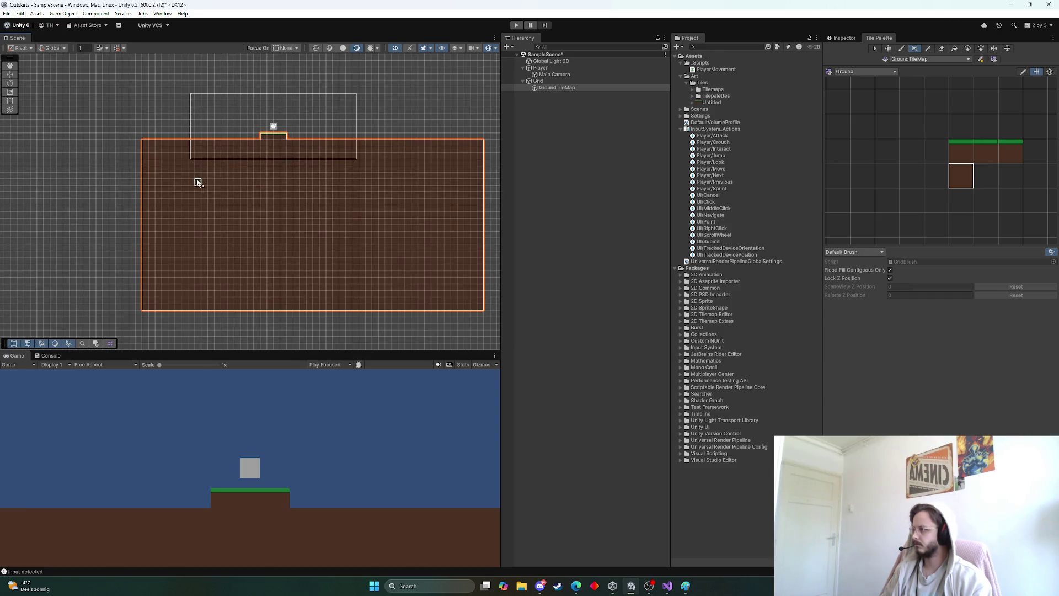
drag(191, 187, 307, 213)
drag(282, 310, 199, 141)
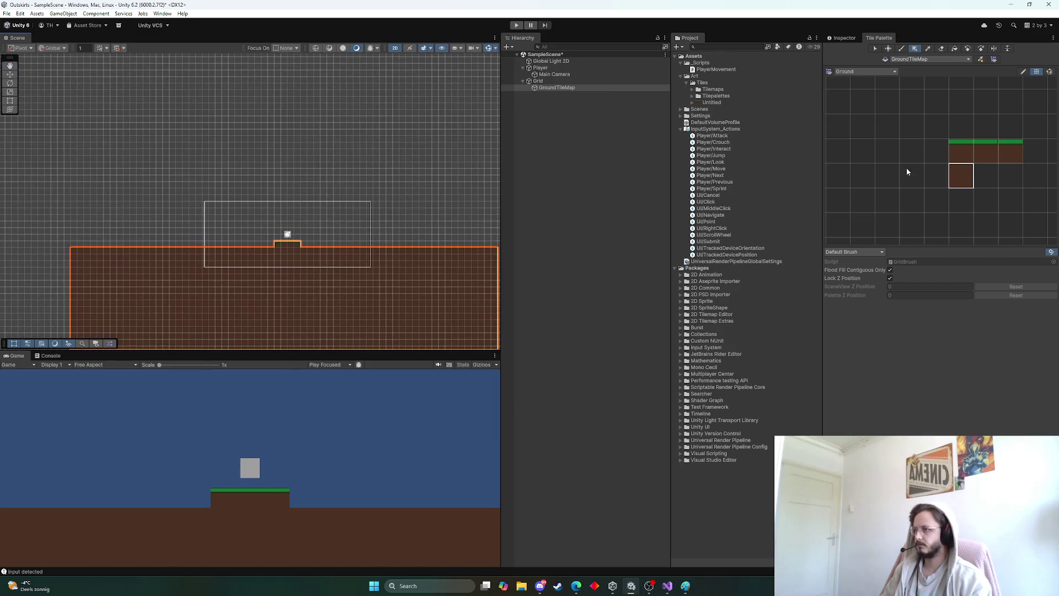
Step: Paint a row of grass-topped tiles leftward along the ground's surface
click(989, 154)
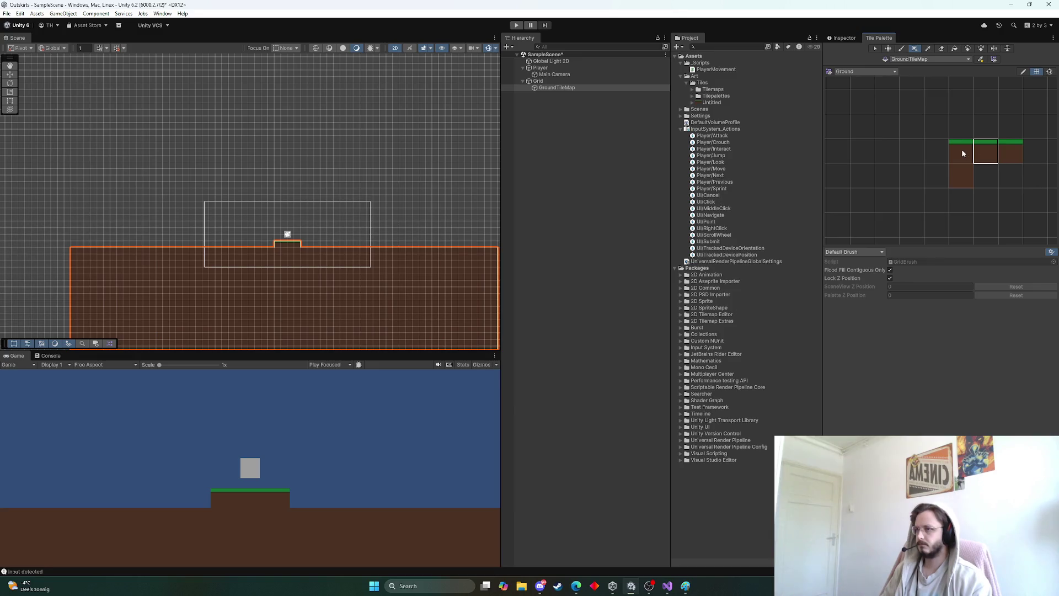
click(961, 149)
scroll(409, 206, up, 5)
scroll(186, 283, down, 8)
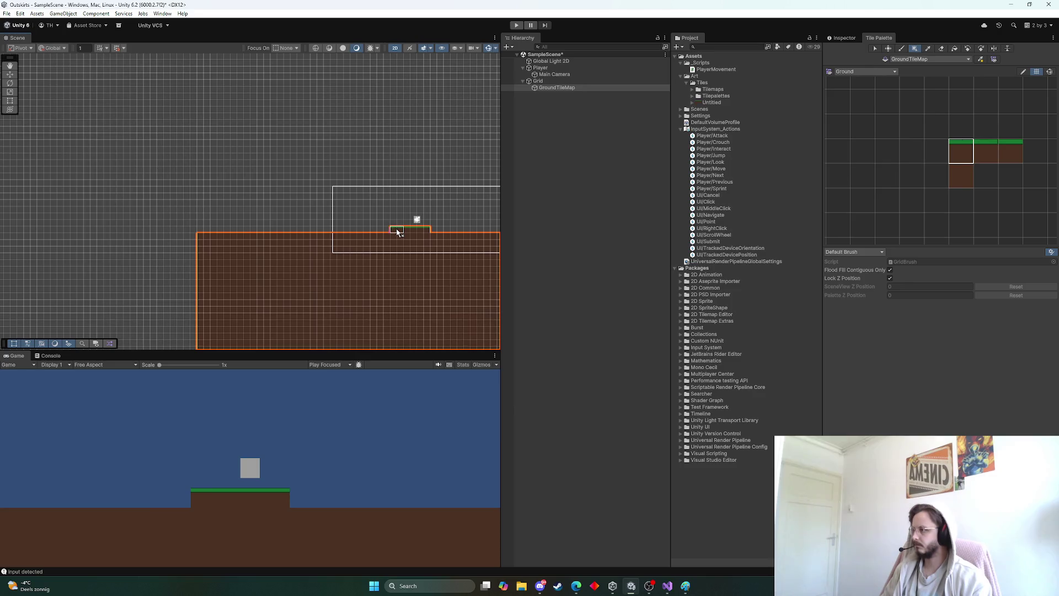
drag(393, 230, 204, 229)
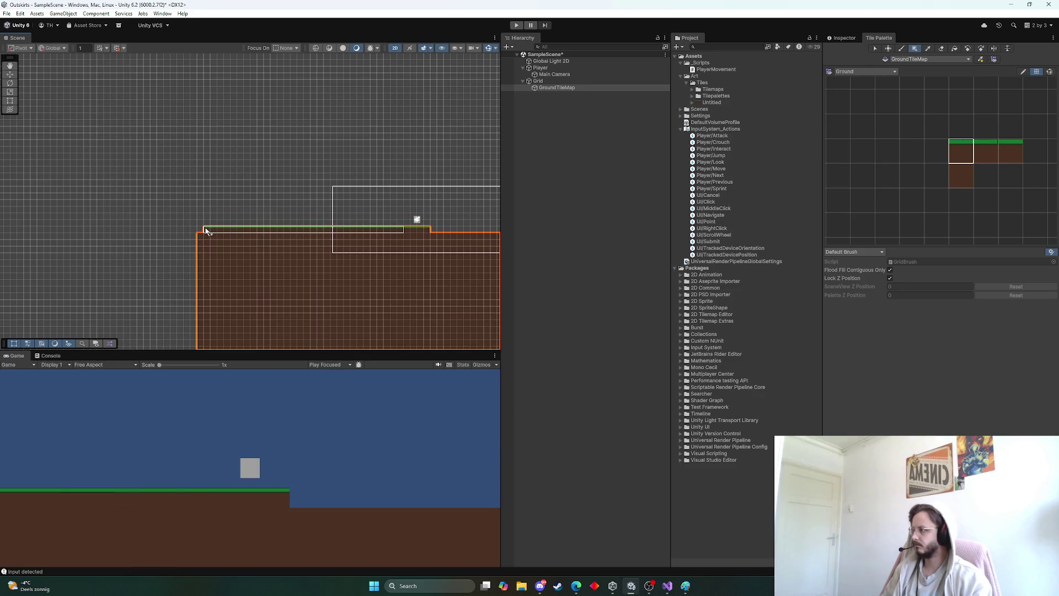
click(1009, 155)
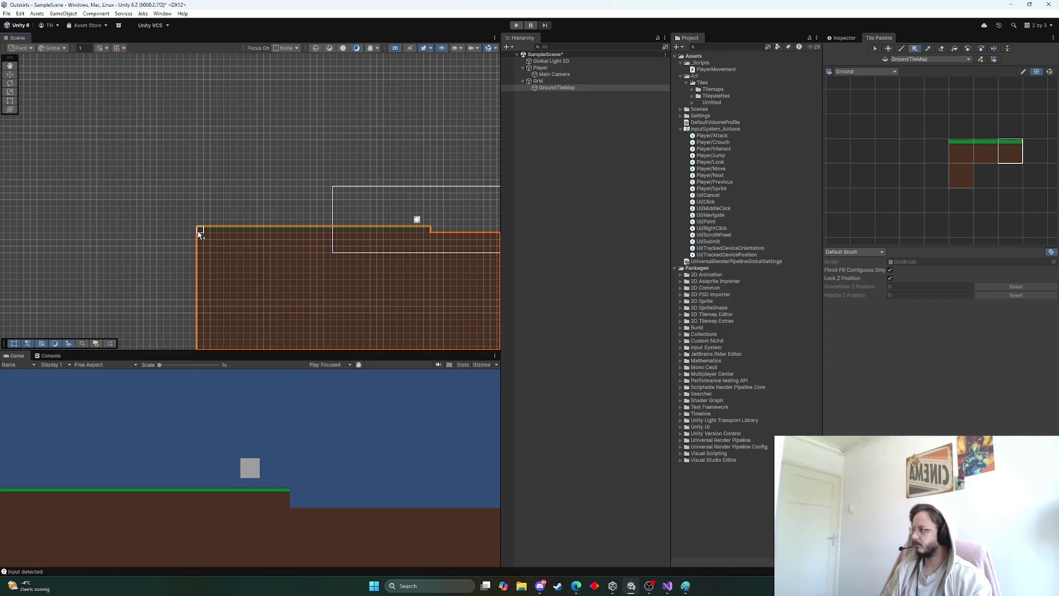
scroll(166, 232, up, 6)
scroll(215, 231, down, 8)
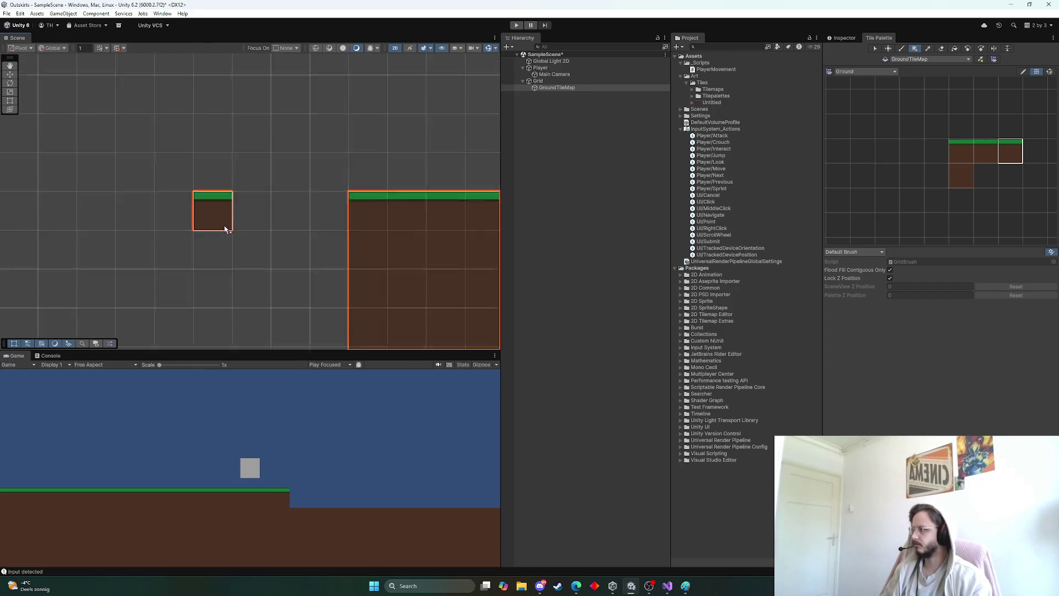
scroll(979, 161, down, 3)
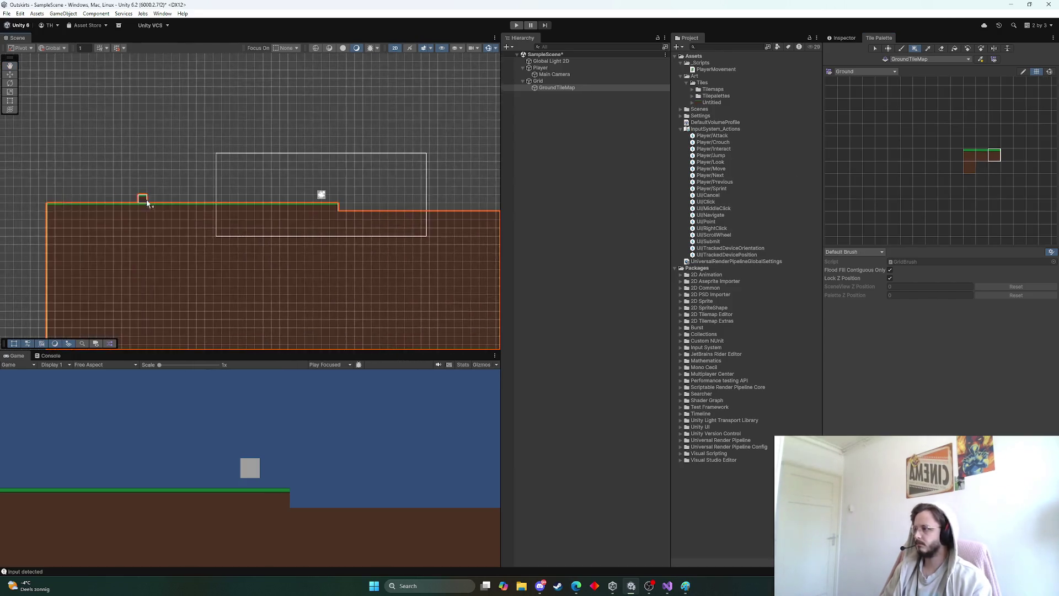
Step: Fill grass along the rest of the top edge and patch the missing tile at the step
click(969, 156)
scroll(318, 190, up, 3)
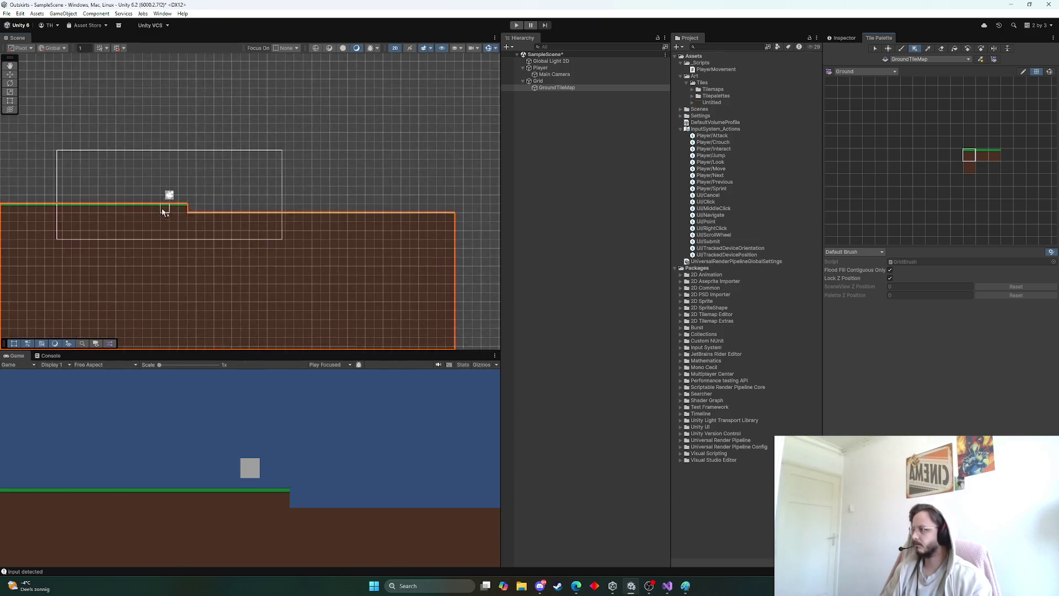
drag(196, 208, 483, 214)
drag(415, 210, 259, 204)
drag(334, 202, 390, 201)
click(982, 155)
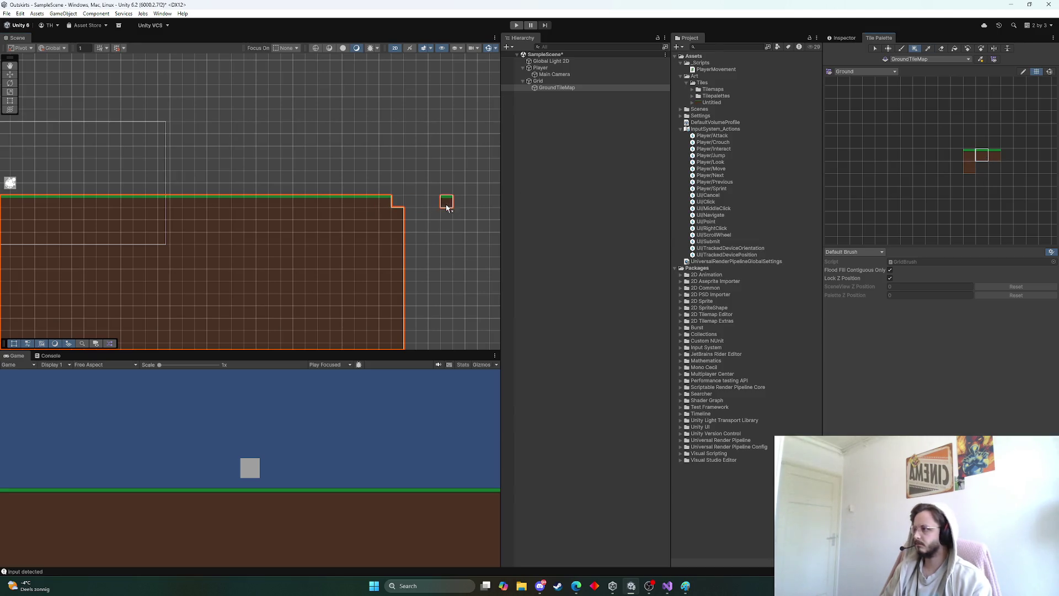
click(397, 201)
scroll(387, 202, down, 3)
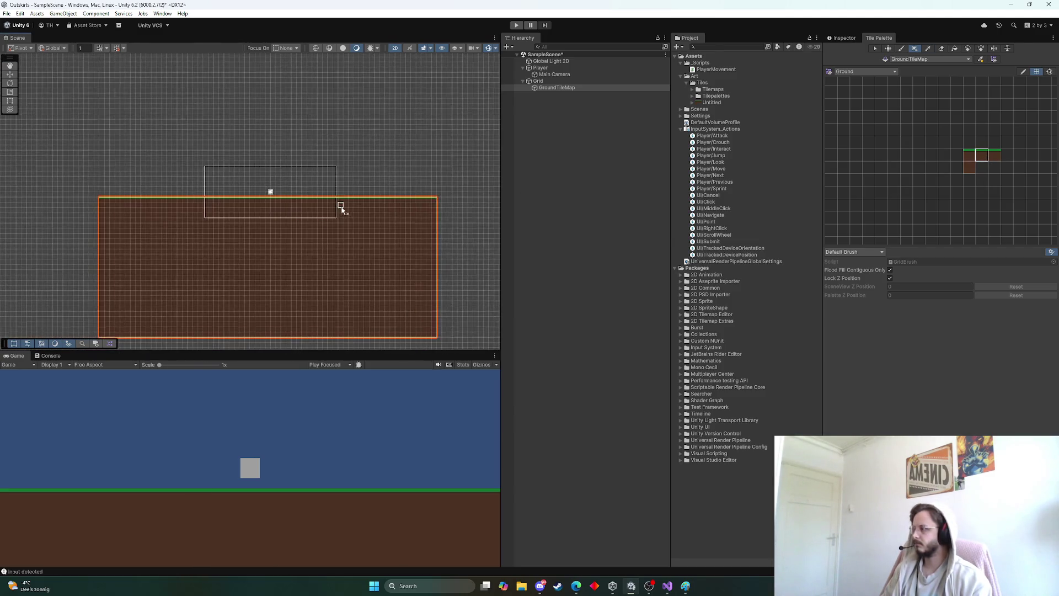
scroll(405, 236, down, 2)
scroll(338, 220, up, 2)
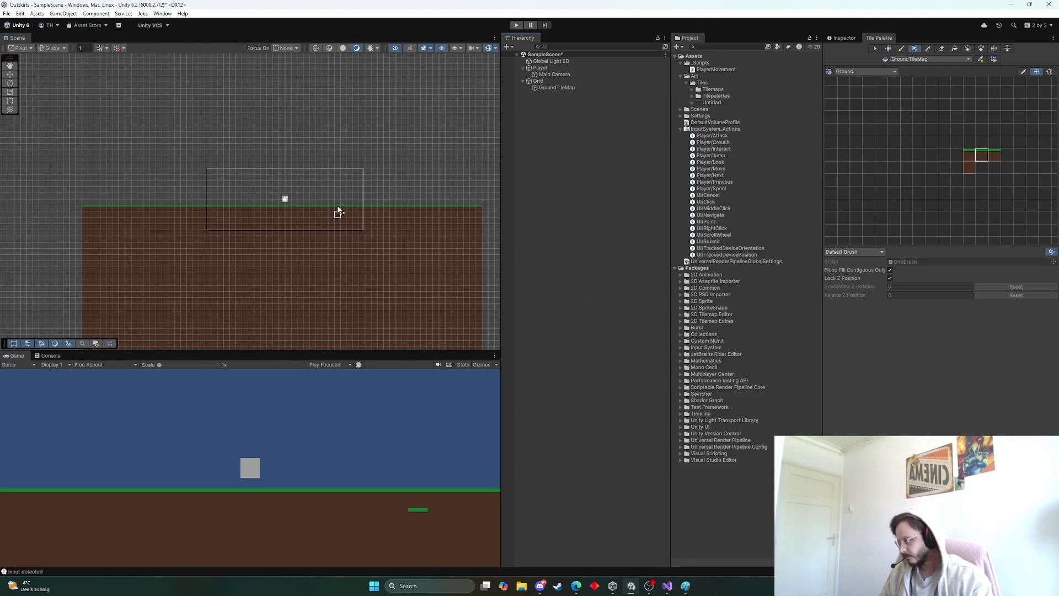
click(516, 25)
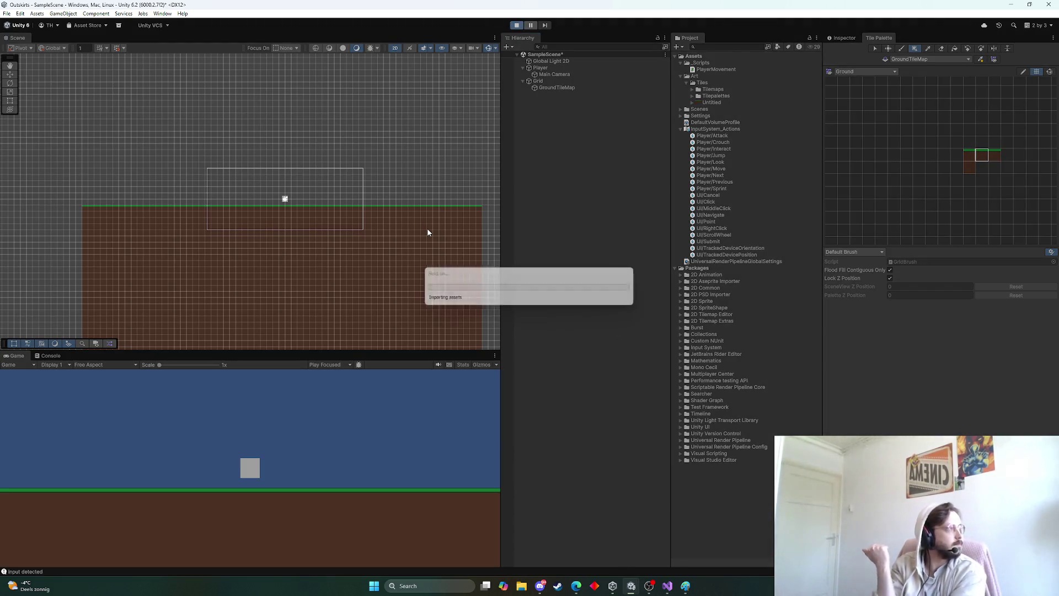
key(d)
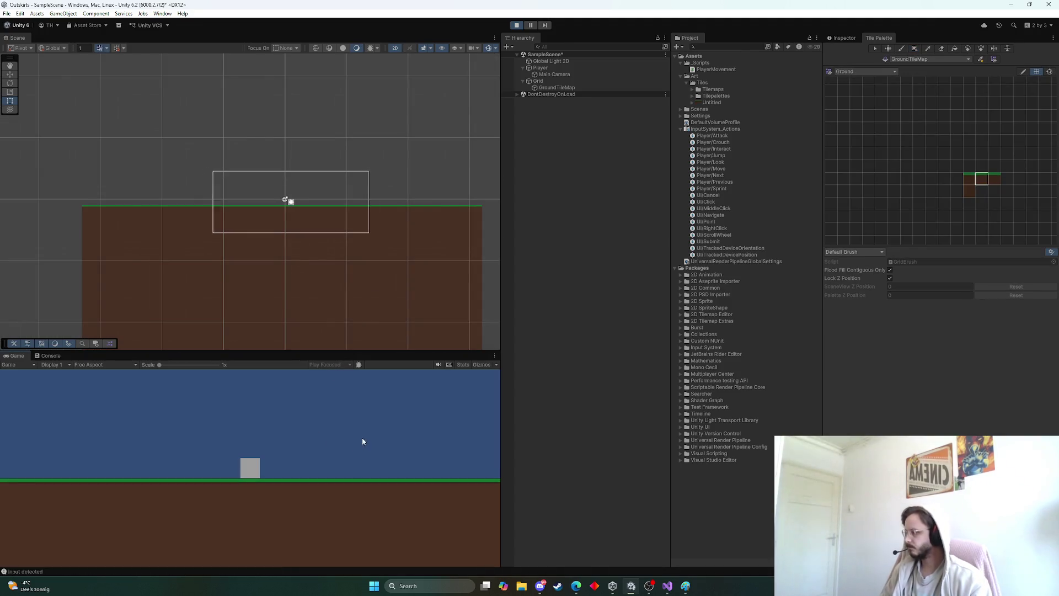
key(a)
key(a)
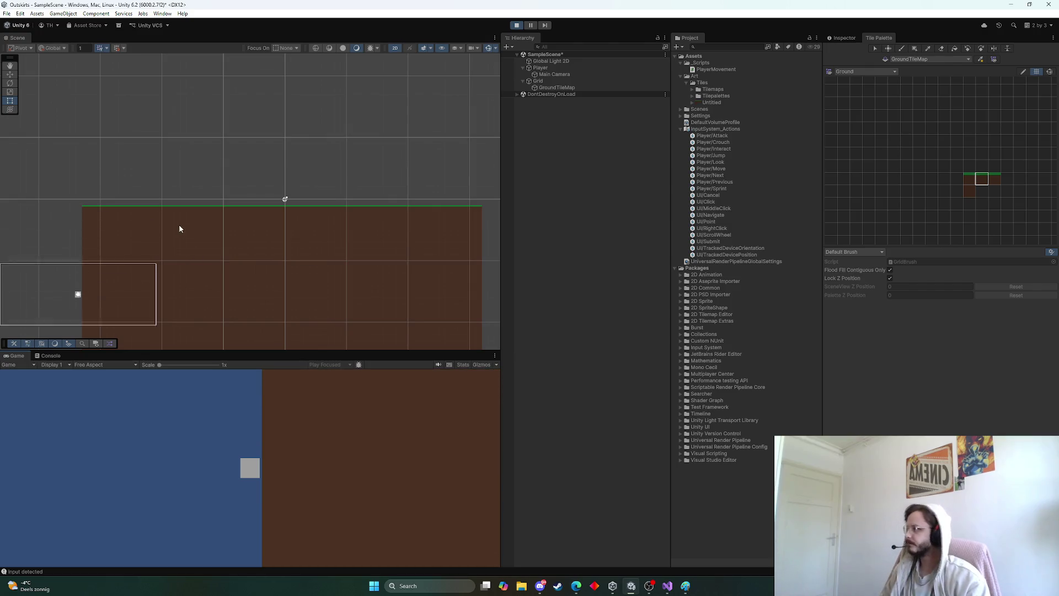
click(517, 25)
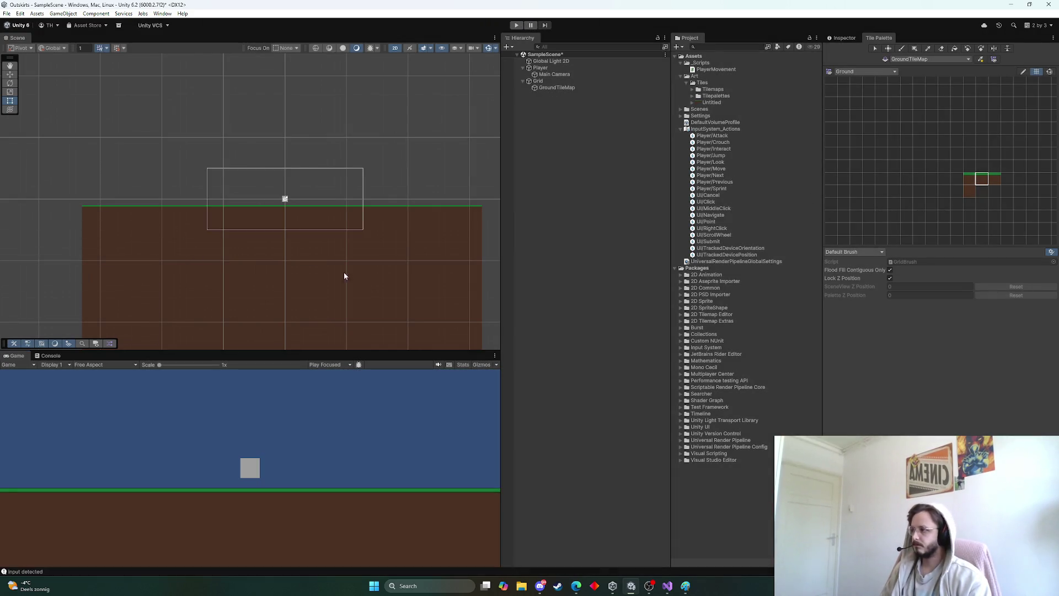
scroll(333, 310, down, 2)
scroll(319, 325, up, 2)
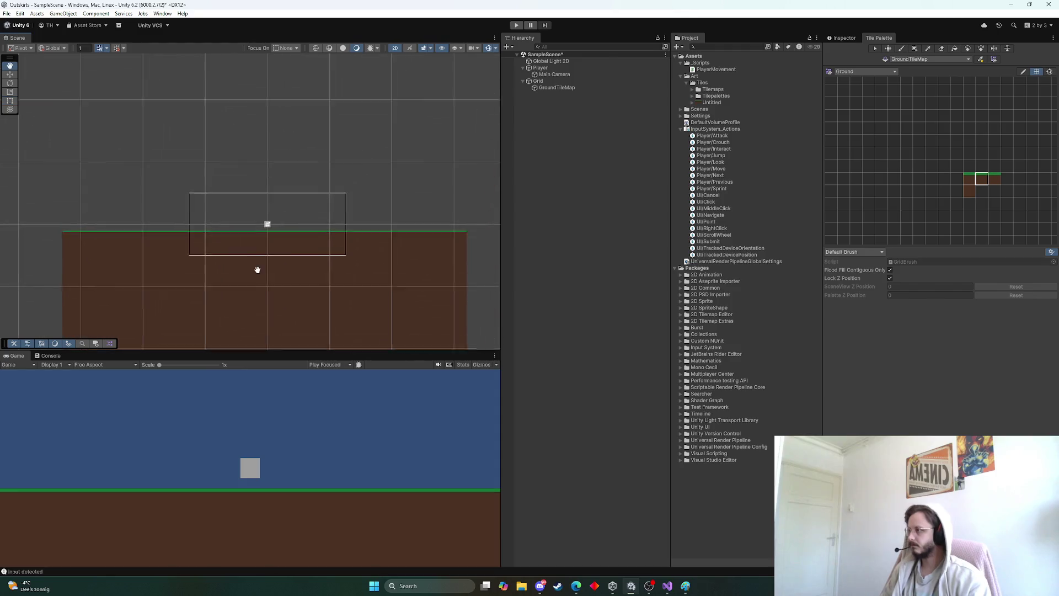
scroll(317, 220, up, 5)
scroll(325, 196, up, 1)
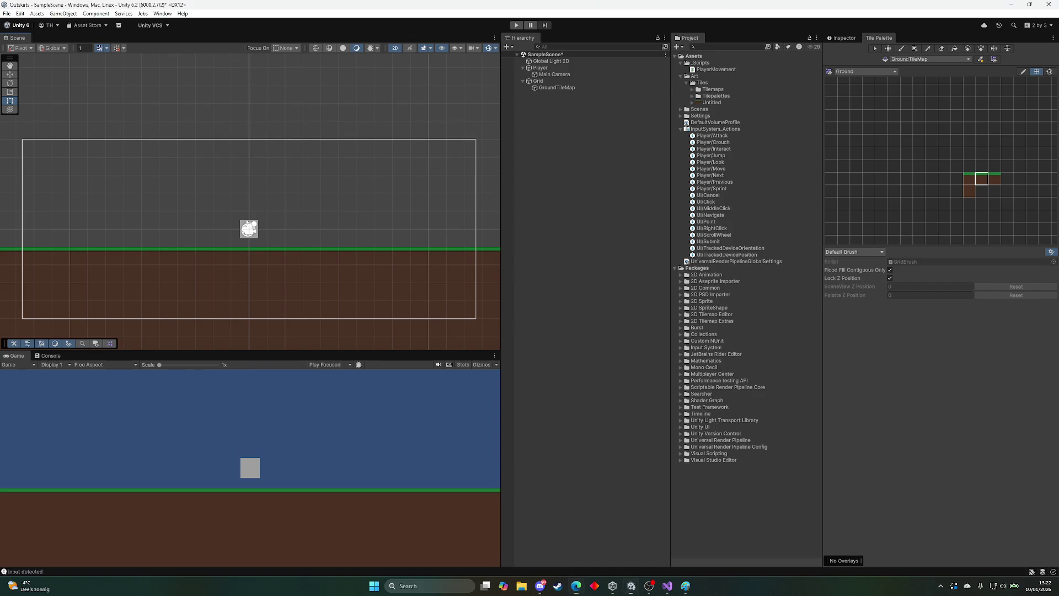
key(alt+Tab)
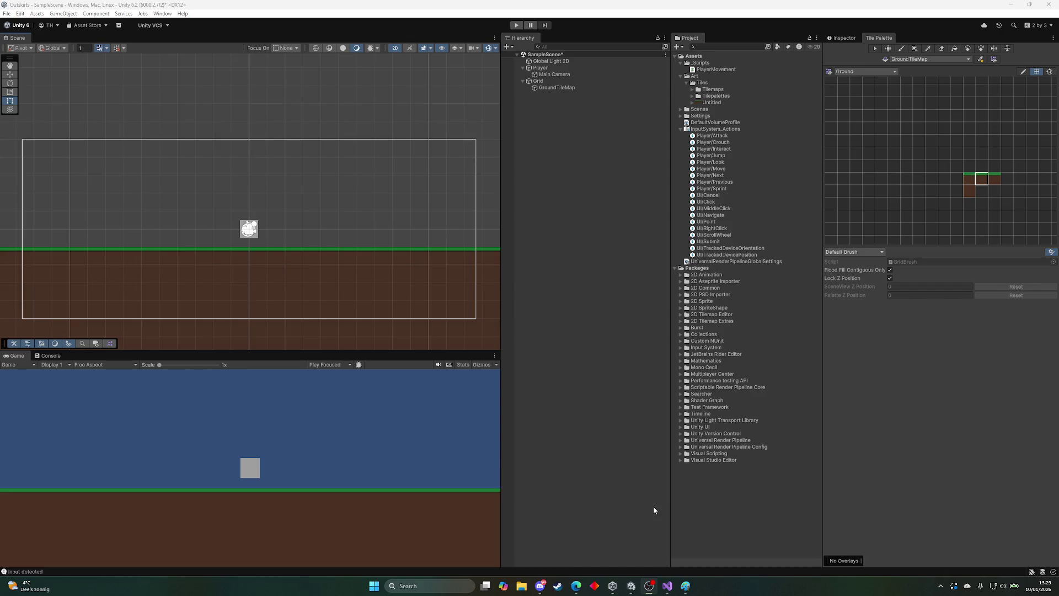
Step: Switch between the web browser and Unity, panning the Scene view to reframe the tilemap
click(576, 586)
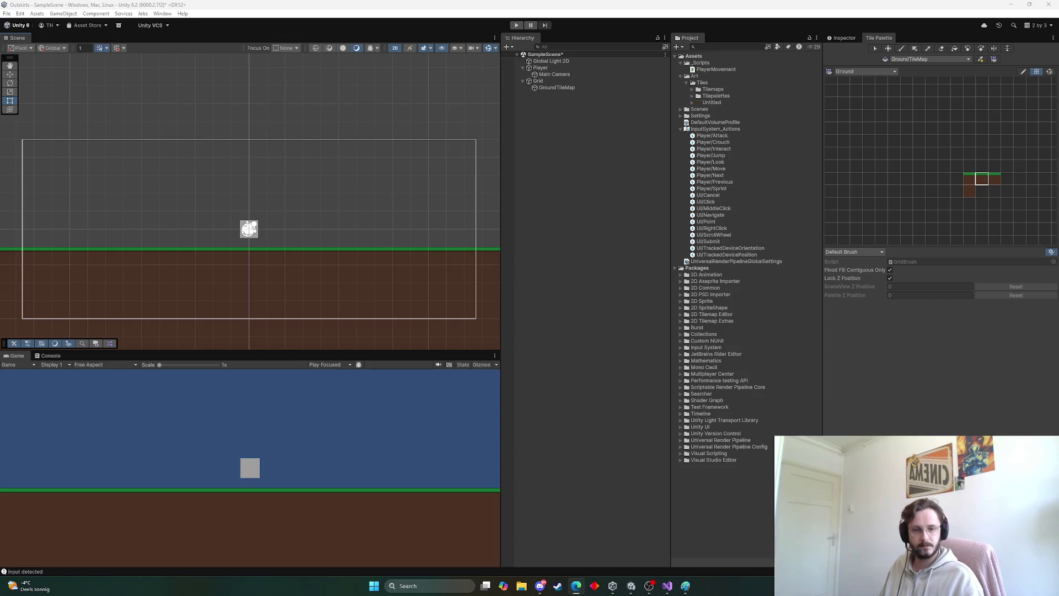
key(alt+Tab)
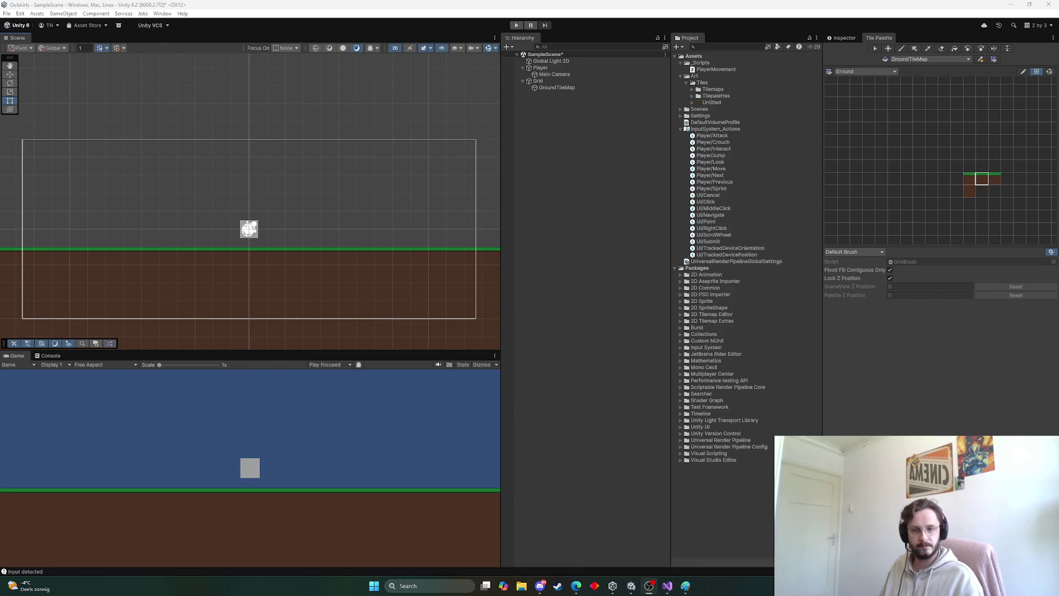
key(alt+Tab)
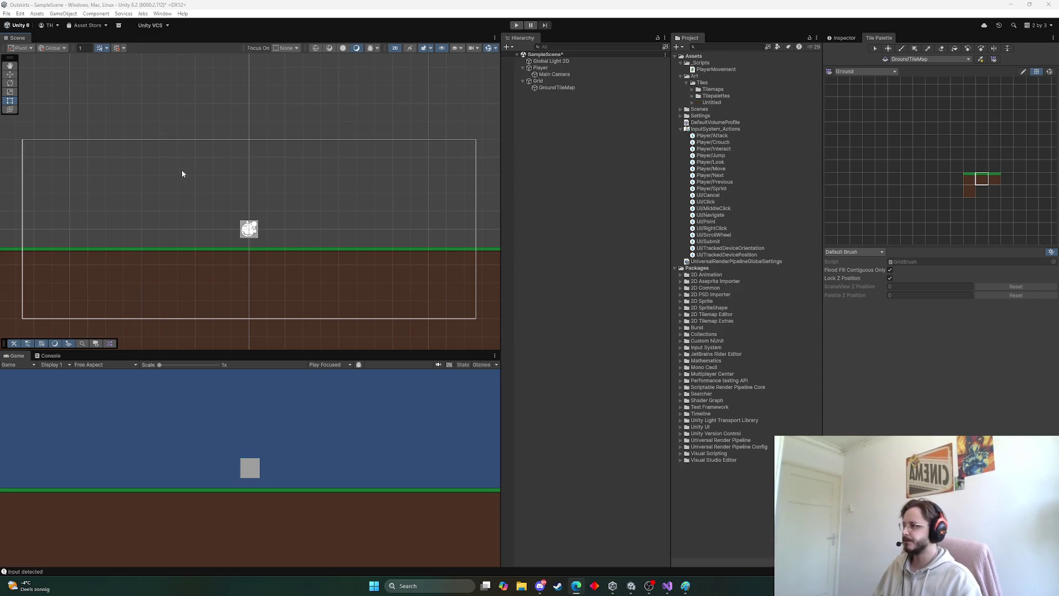
scroll(314, 198, down, 2)
scroll(225, 229, up, 2)
scroll(289, 203, down, 2)
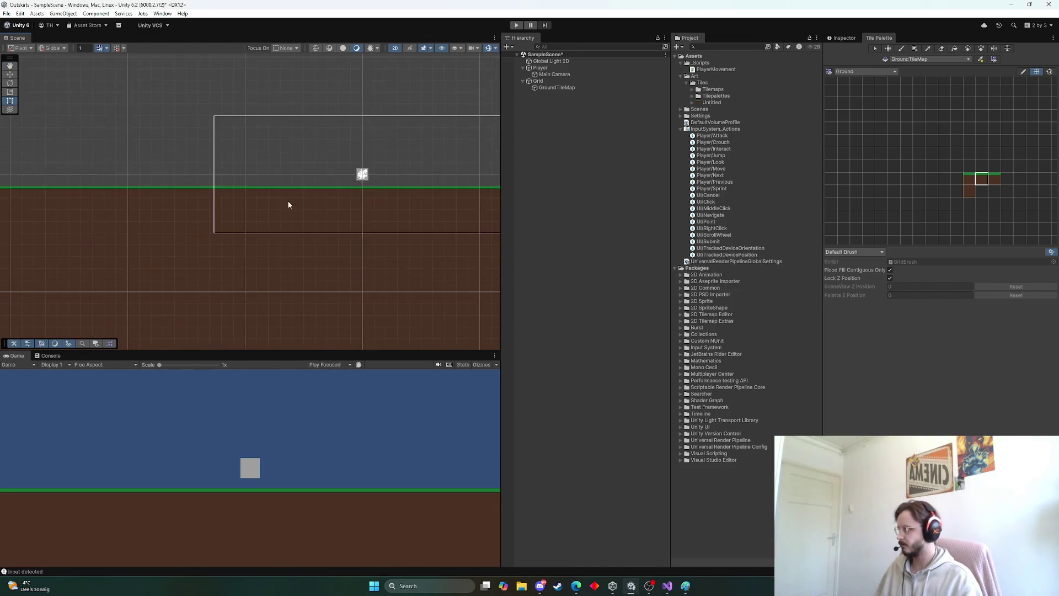
scroll(405, 218, down, 3)
mouse_move(390, 220)
mouse_down()
mouse_move(307, 204)
mouse_move(329, 207)
mouse_up()
scroll(312, 226, down, 1)
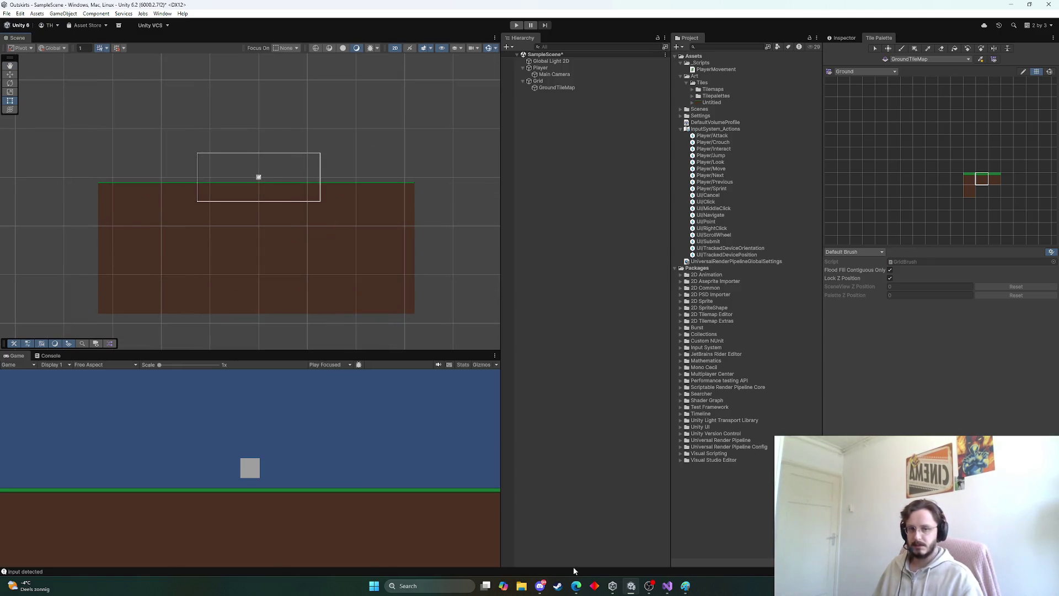
Step: Launch Notepad from the system search and discard the old note without saving
click(430, 586)
text(notepad)
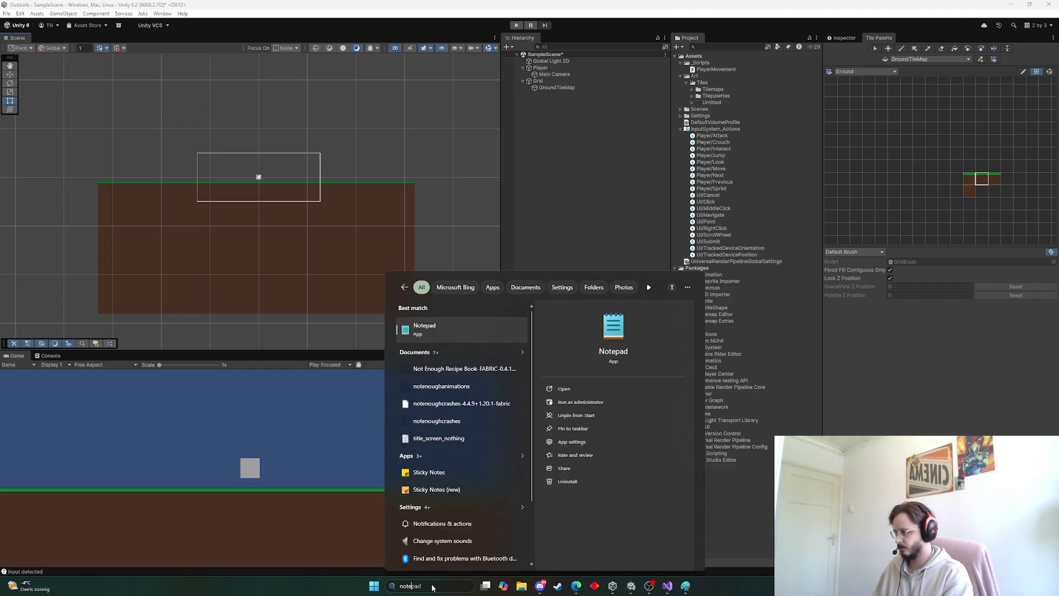
click(431, 587)
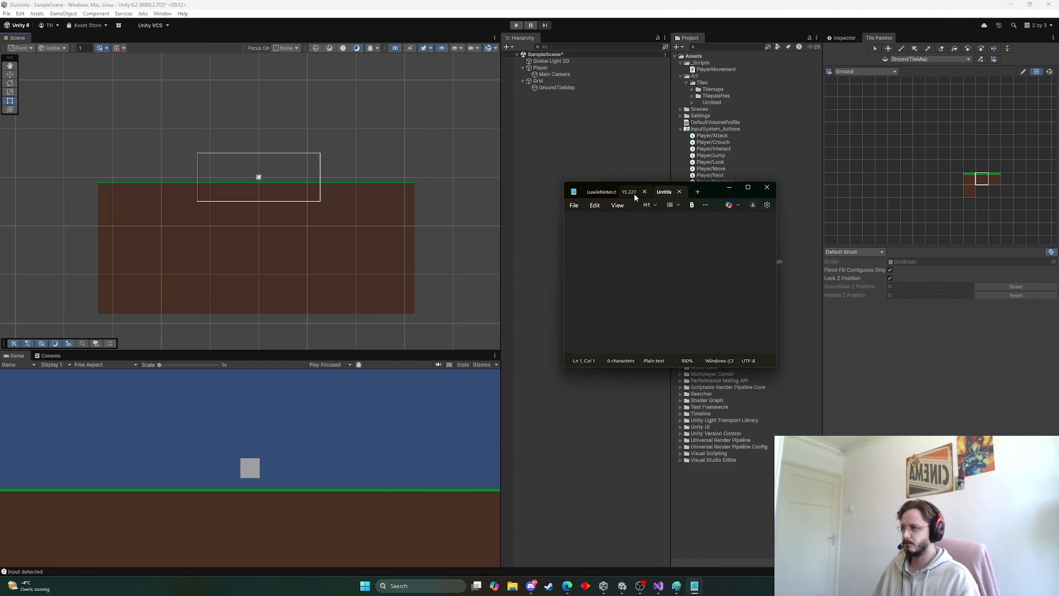
click(644, 193)
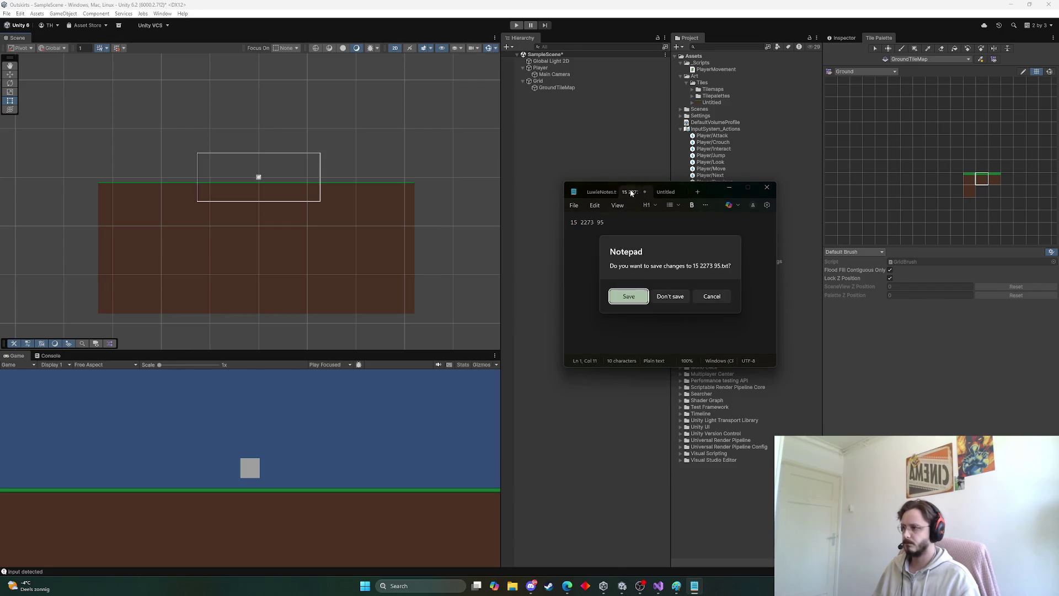
click(675, 298)
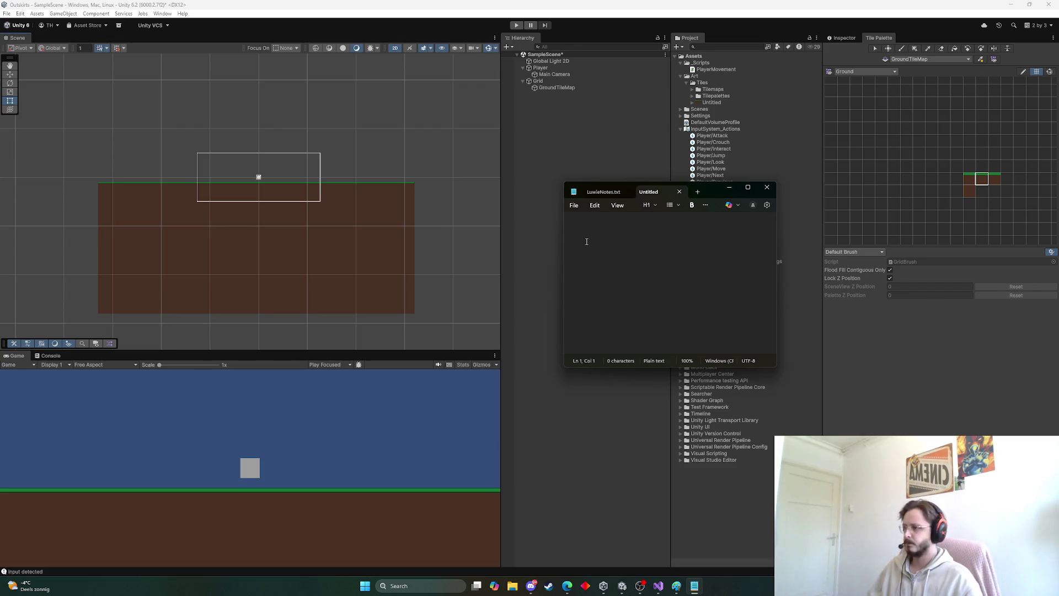
Step: Minimize Notepad and select GroundTileMap in the Hierarchy
click(729, 188)
scroll(215, 301, down, 4)
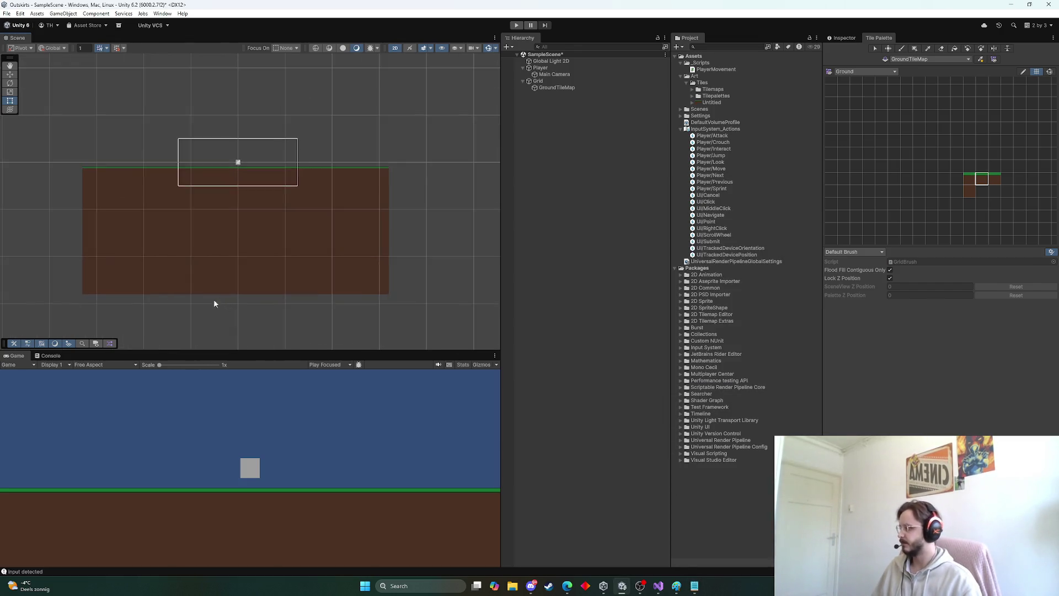
scroll(345, 276, up, 5)
drag(262, 290, 331, 274)
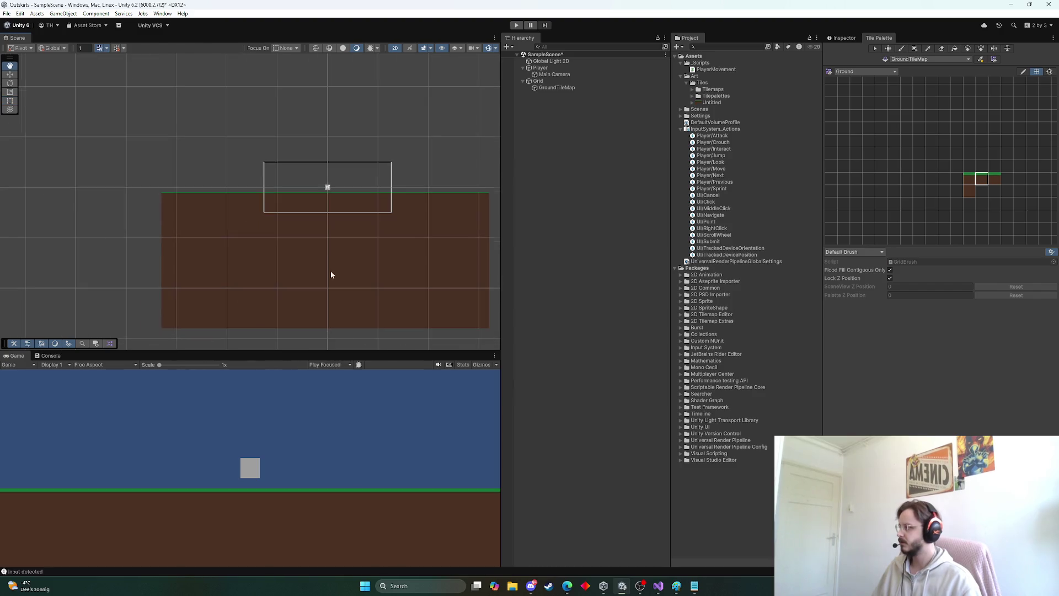
click(567, 87)
Step: Zoom and pan the Scene view to frame the painted ground tilemap
scroll(355, 196, up, 4)
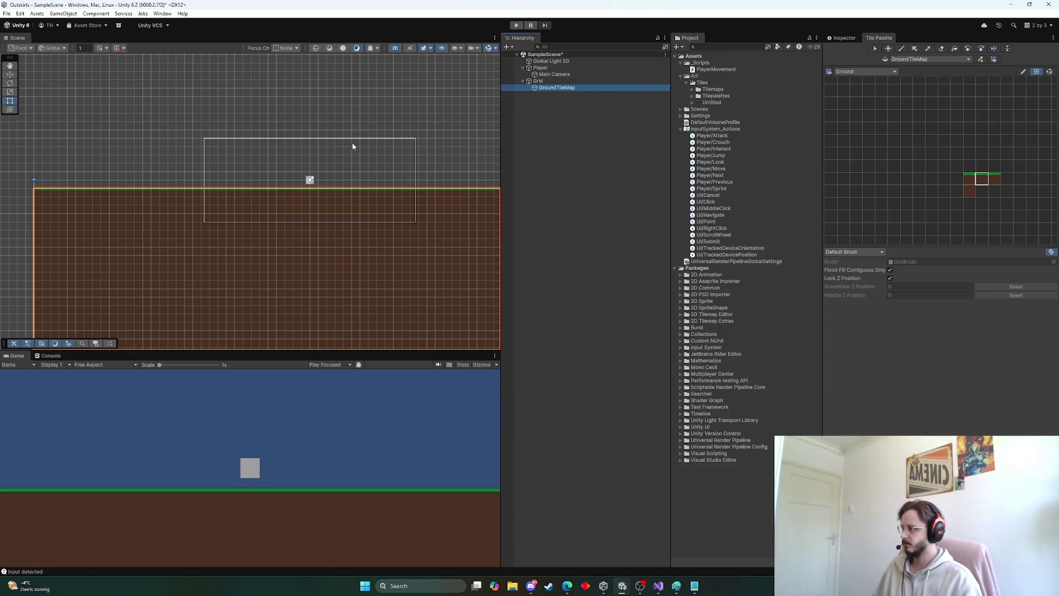
scroll(386, 165, down, 3)
mouse_move(416, 173)
mouse_down()
mouse_move(303, 163)
mouse_move(374, 167)
mouse_up()
scroll(303, 163, up, 5)
scroll(314, 141, up, 1)
scroll(360, 203, down, 2)
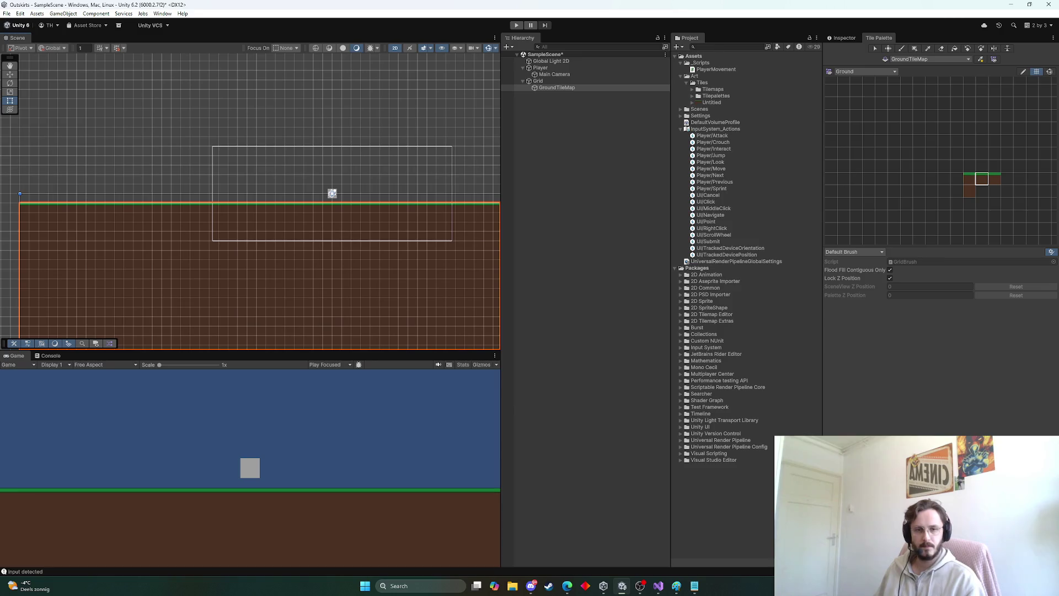
key(alt+Tab)
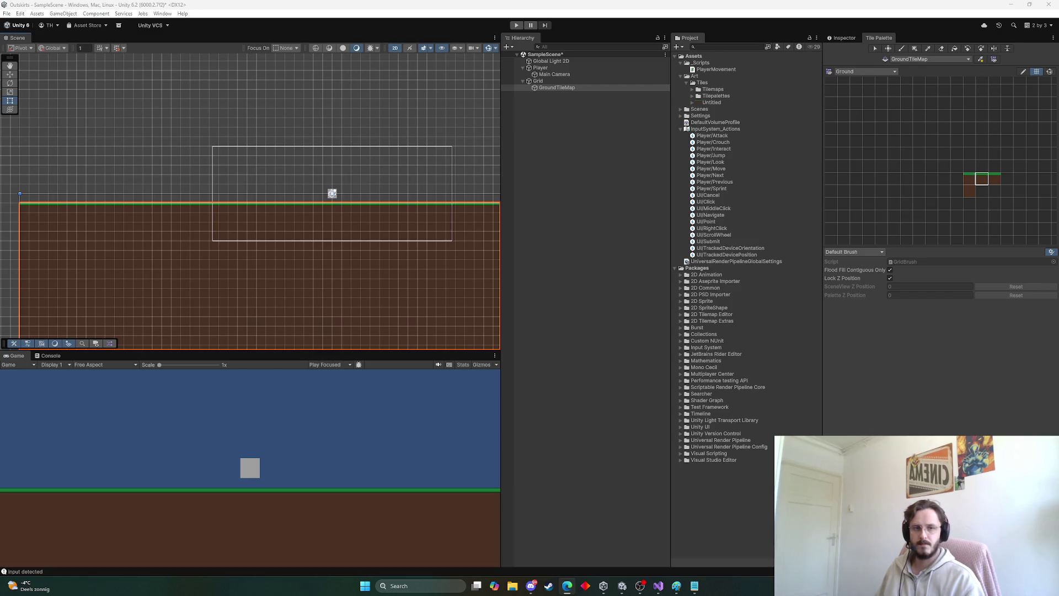
scroll(418, 288, down, 3)
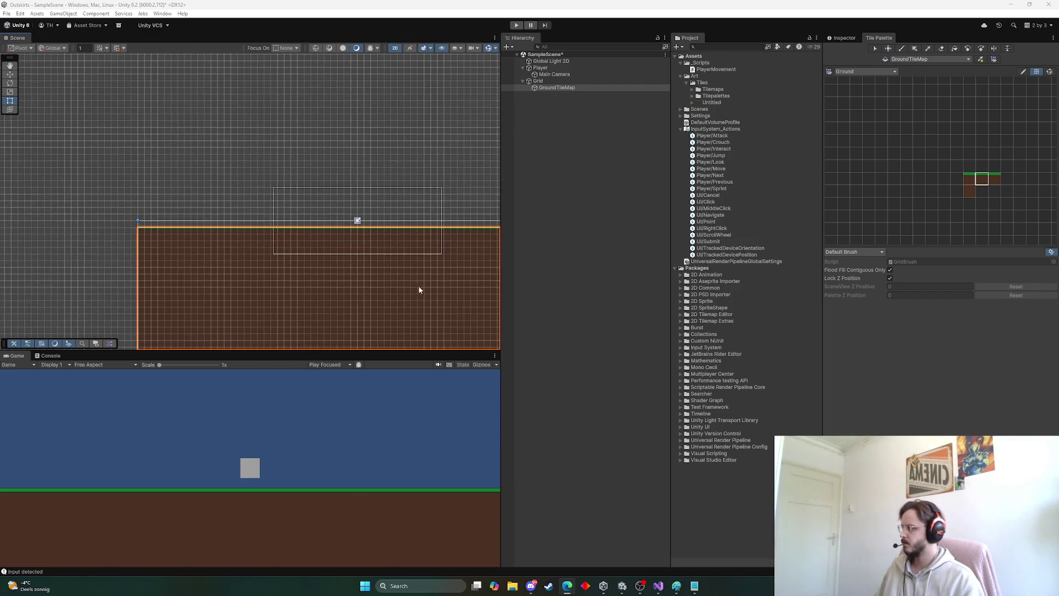
Step: Collapse the Player and Grid objects in the Hierarchy and clear the selection
scroll(399, 286, up, 5)
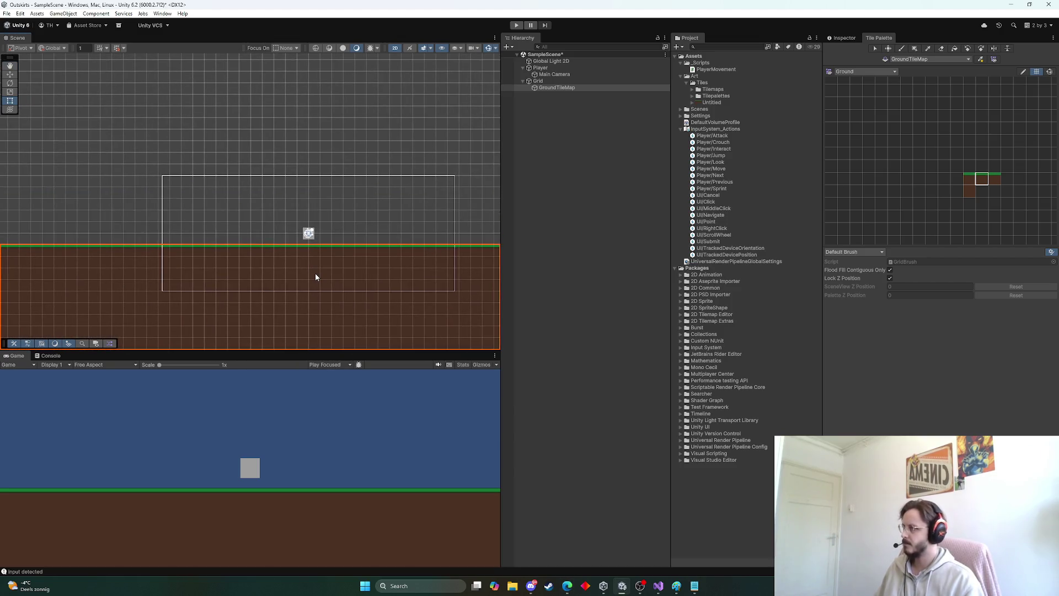
mouse_move(315, 277)
mouse_down()
mouse_move(338, 244)
mouse_move(316, 255)
mouse_up()
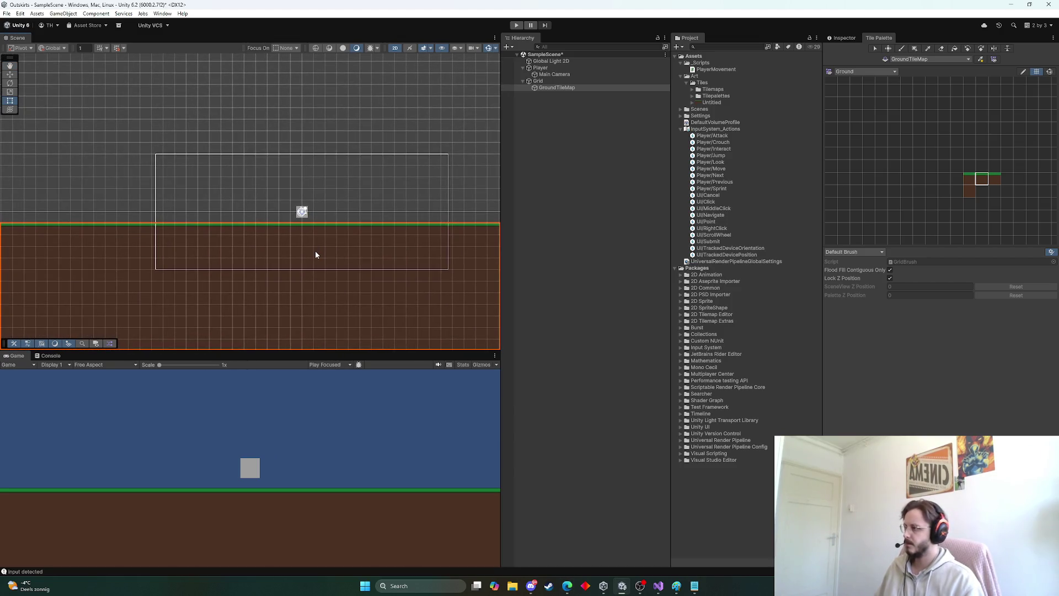
click(562, 262)
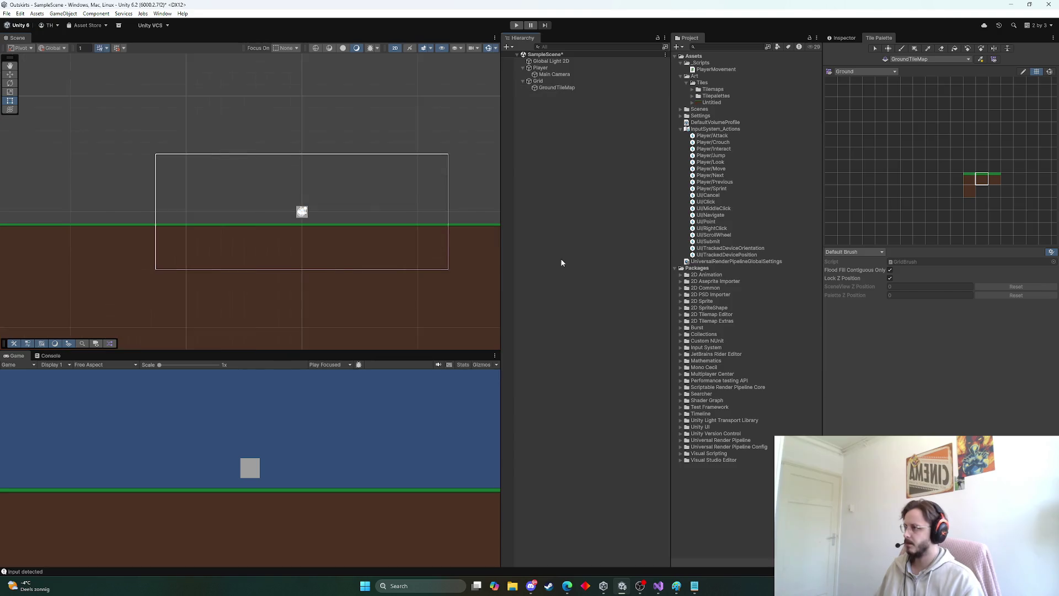
click(522, 67)
scroll(331, 201, down, 1)
drag(269, 193, 372, 186)
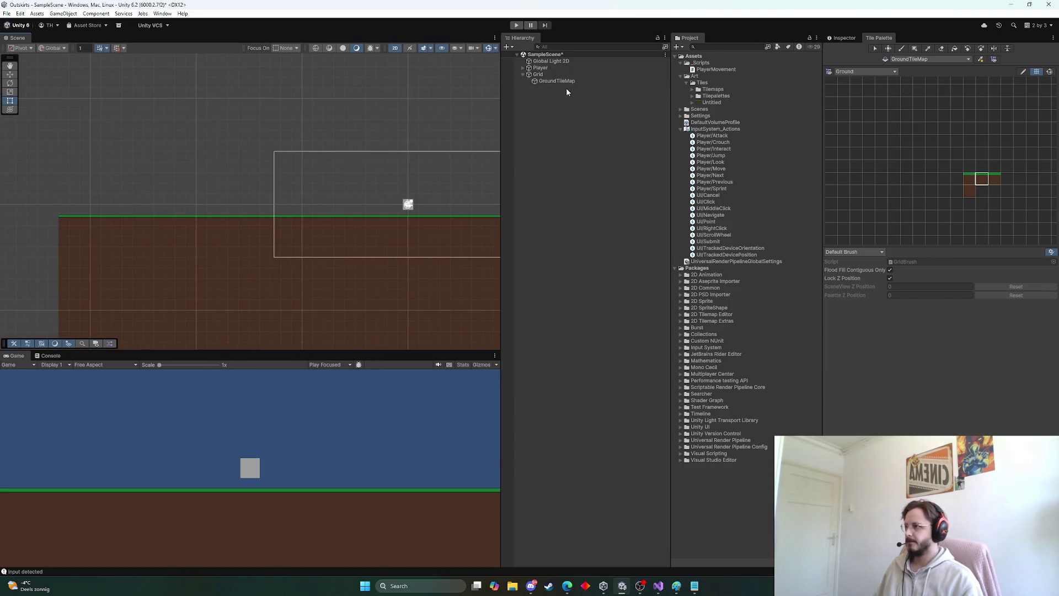
click(537, 67)
click(523, 74)
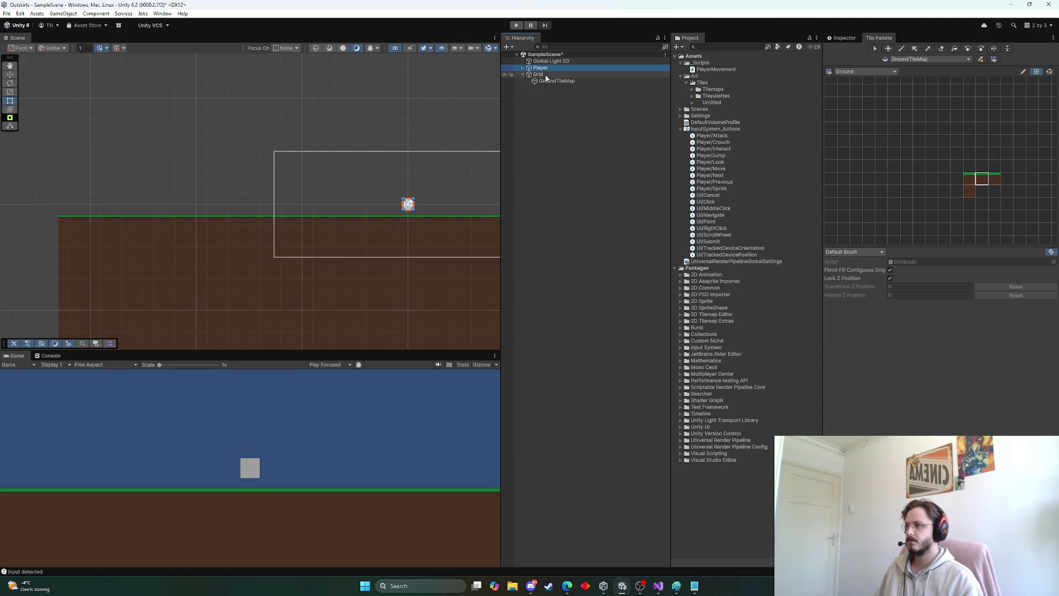
click(546, 75)
click(523, 74)
click(364, 180)
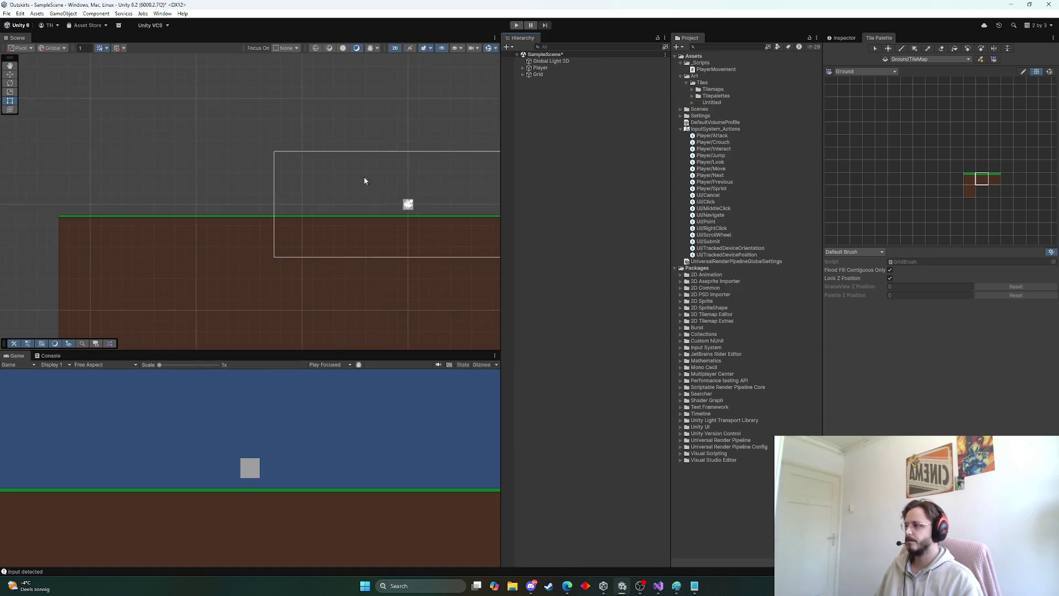
drag(419, 171, 300, 162)
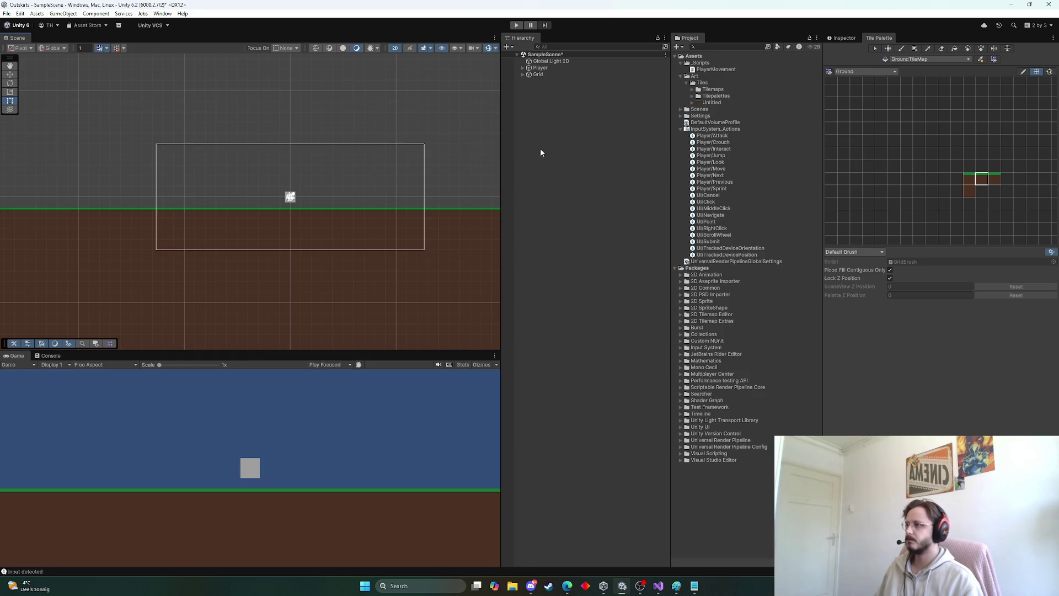
Step: Save the scene and collapse _Scripts, Art, InputSystem_Actions and Packages in the Project window
key(ctrl+s)
right_click(533, 110)
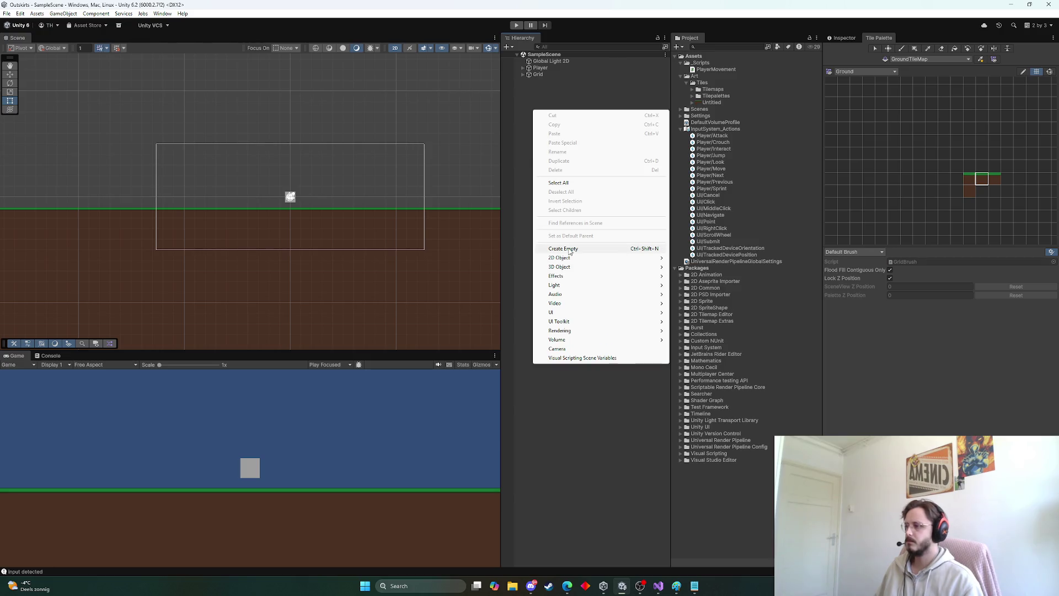
click(680, 65)
click(680, 69)
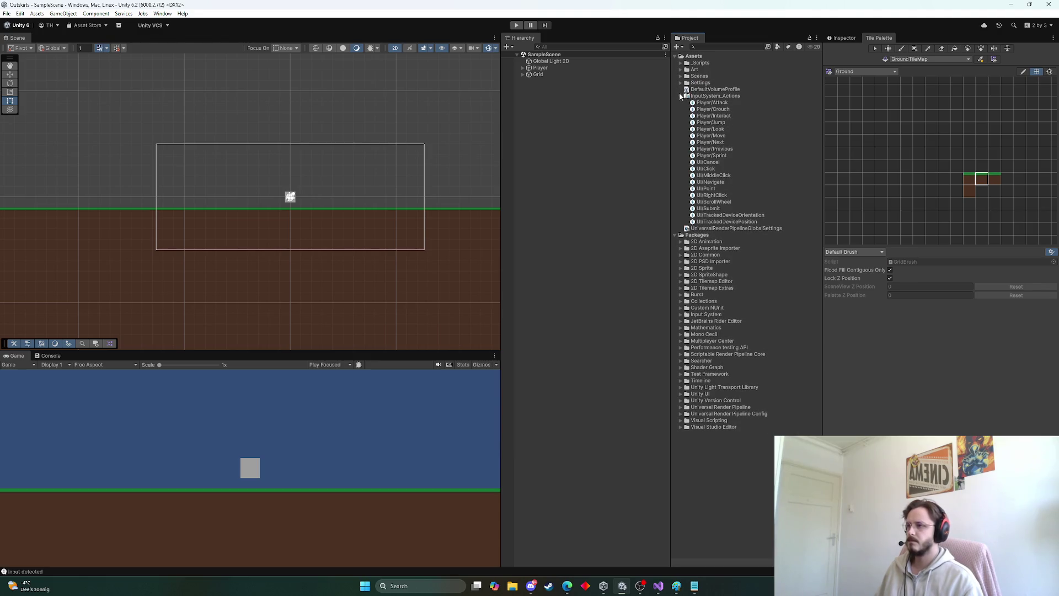
click(679, 95)
click(676, 109)
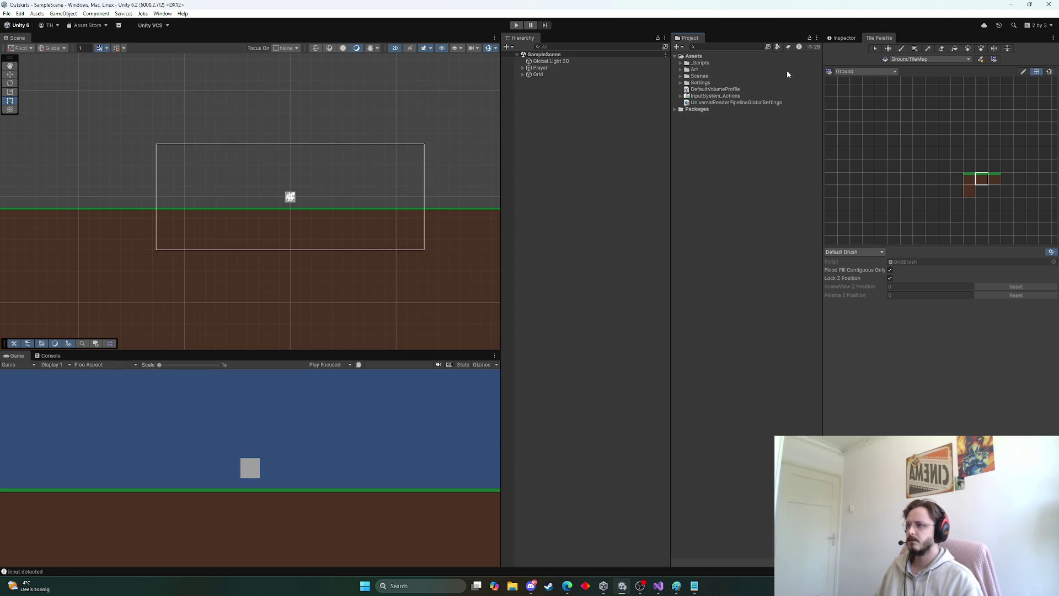
right_click(699, 221)
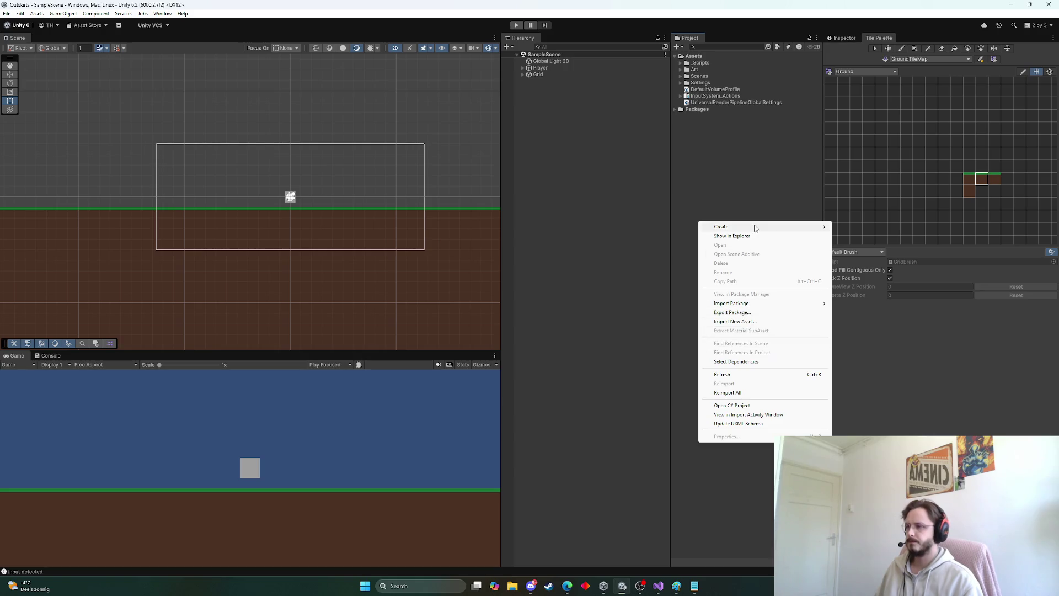
Step: Add a new MonoBehaviour script named ItemSO to the _Scripts folder
mouse_move(756, 227)
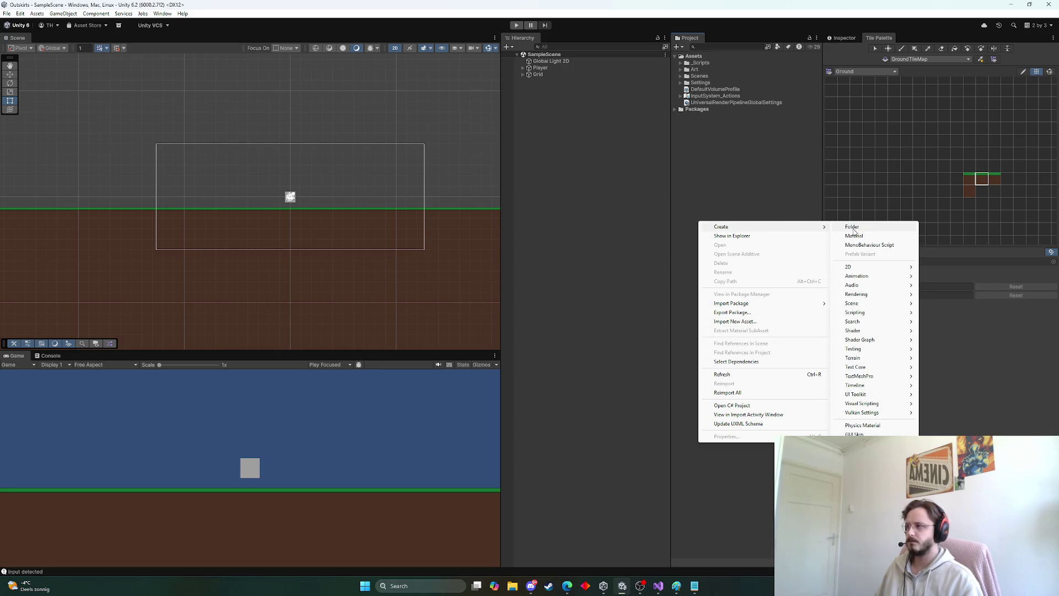
double_click(701, 62)
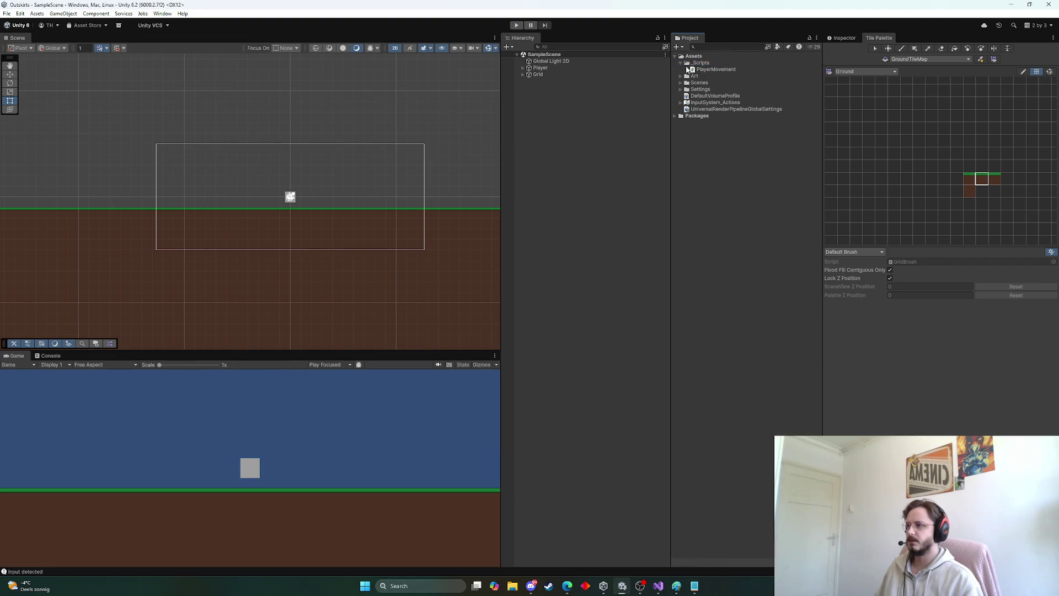
right_click(704, 63)
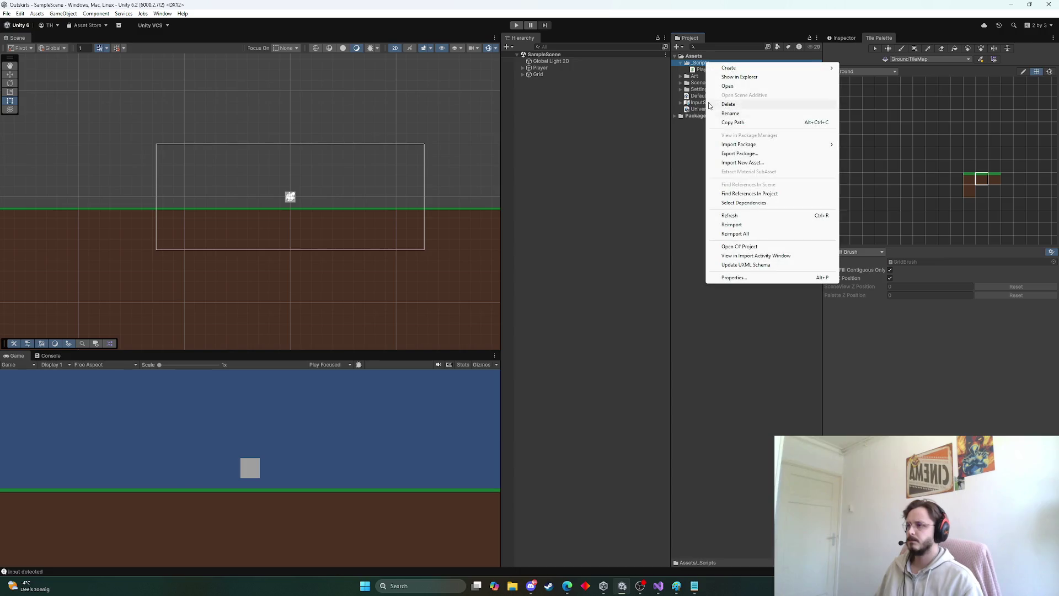
mouse_move(739, 67)
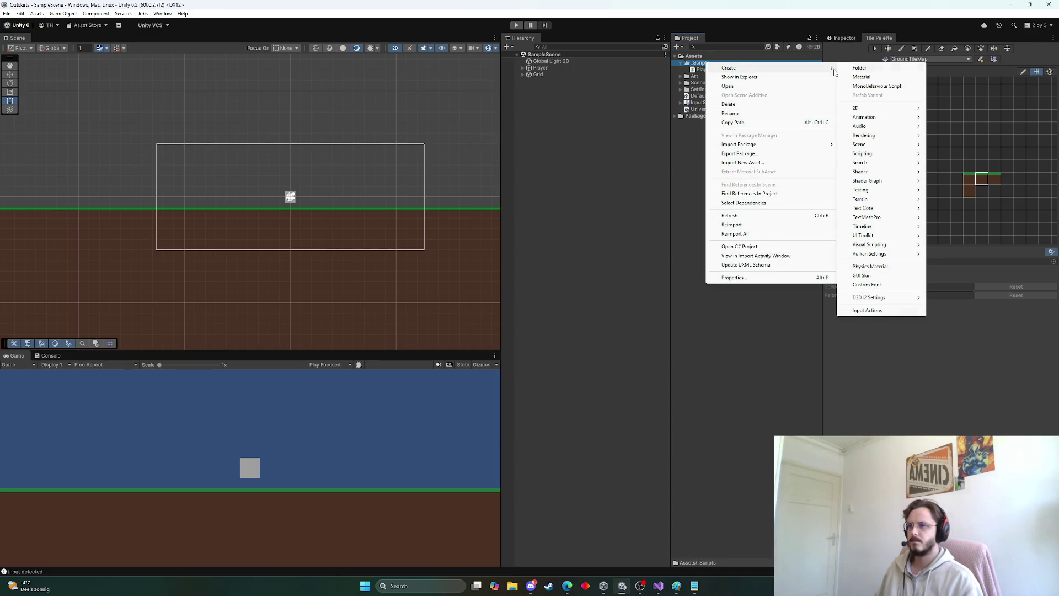
click(883, 77)
text(ItemS)
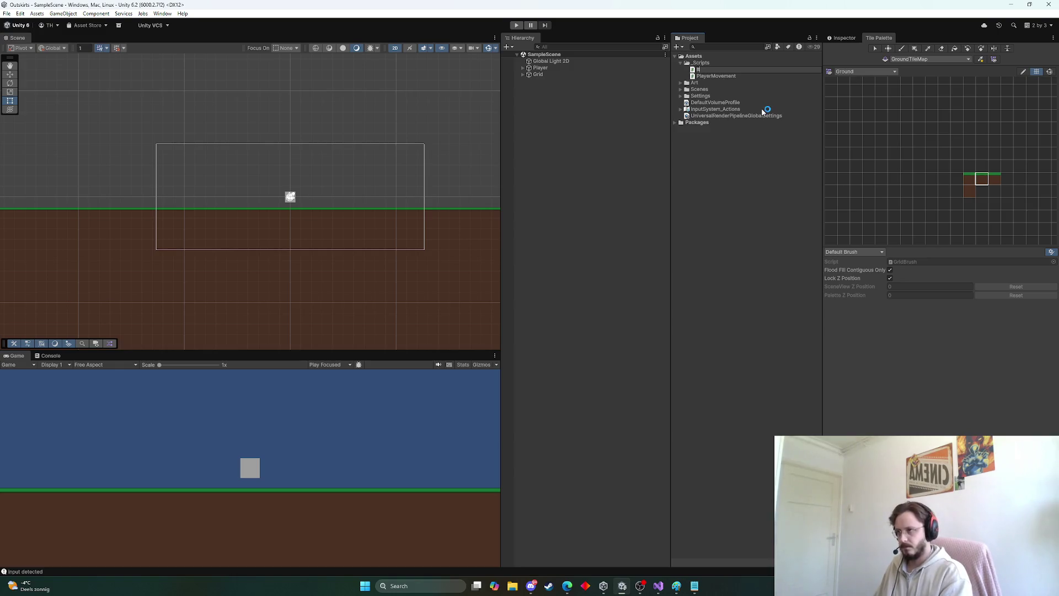
text(O)
key(Return)
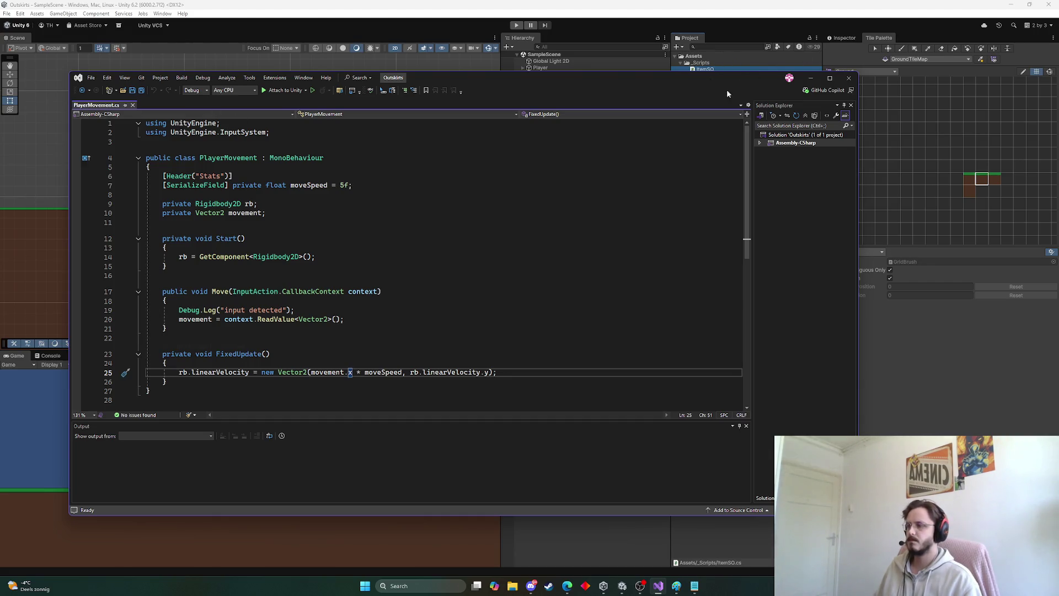
Step: Open ItemSO.cs, change its base class to ScriptableObject and delete the Start and Update methods
click(816, 77)
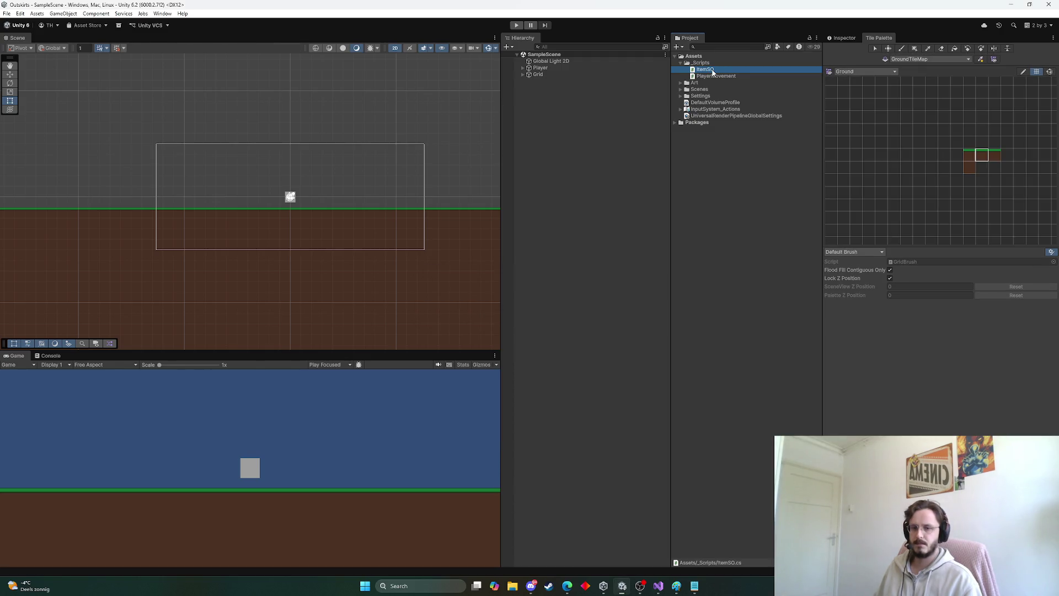
double_click(723, 71)
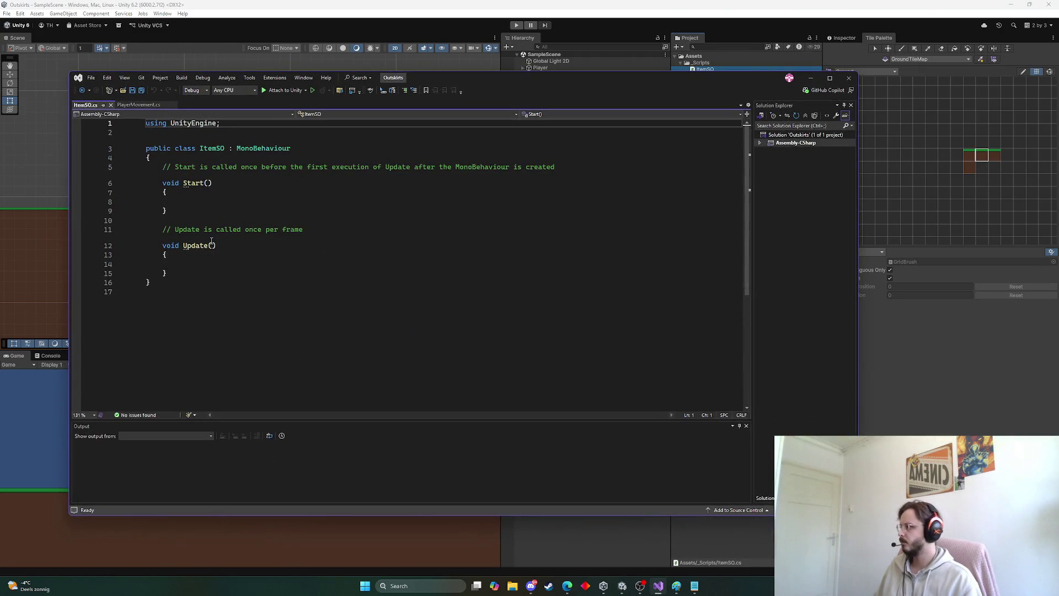
mouse_move(169, 273)
mouse_down()
mouse_move(174, 218)
mouse_move(148, 159)
mouse_up()
double_click(268, 149)
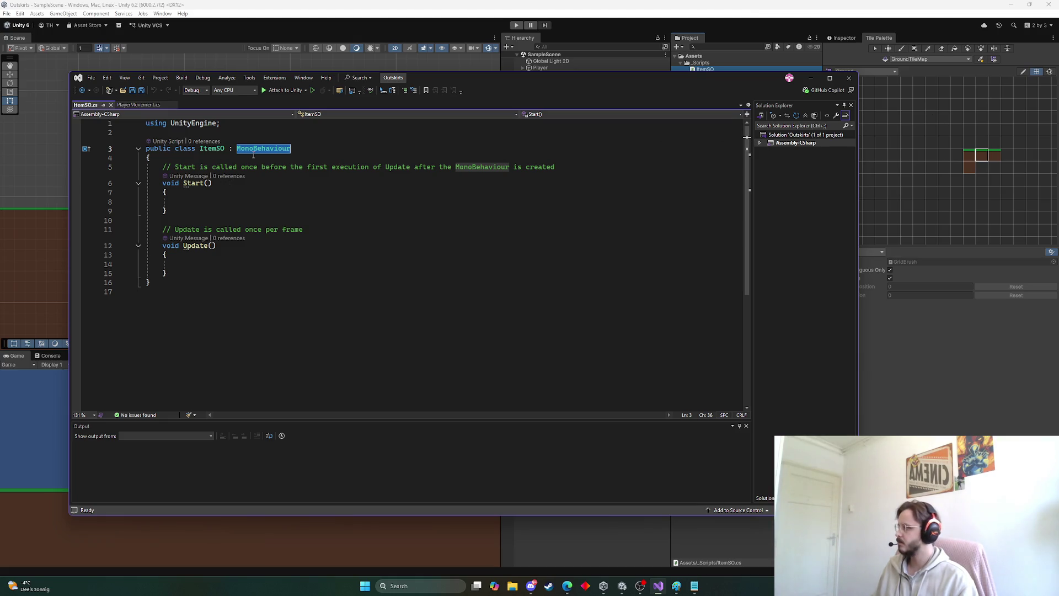
text(Scr)
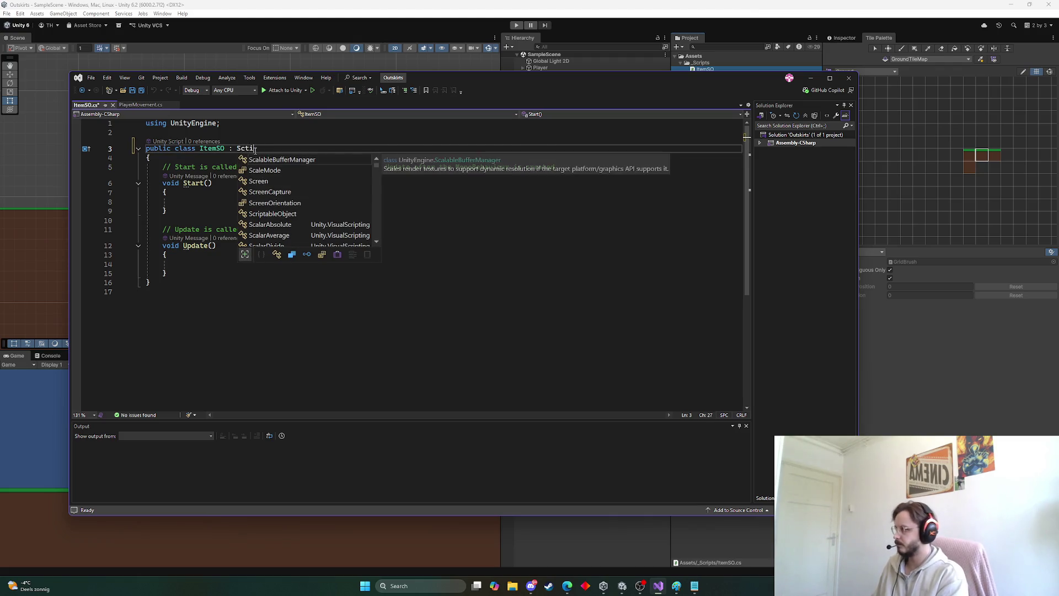
text(ipt)
key(Tab)
text({)
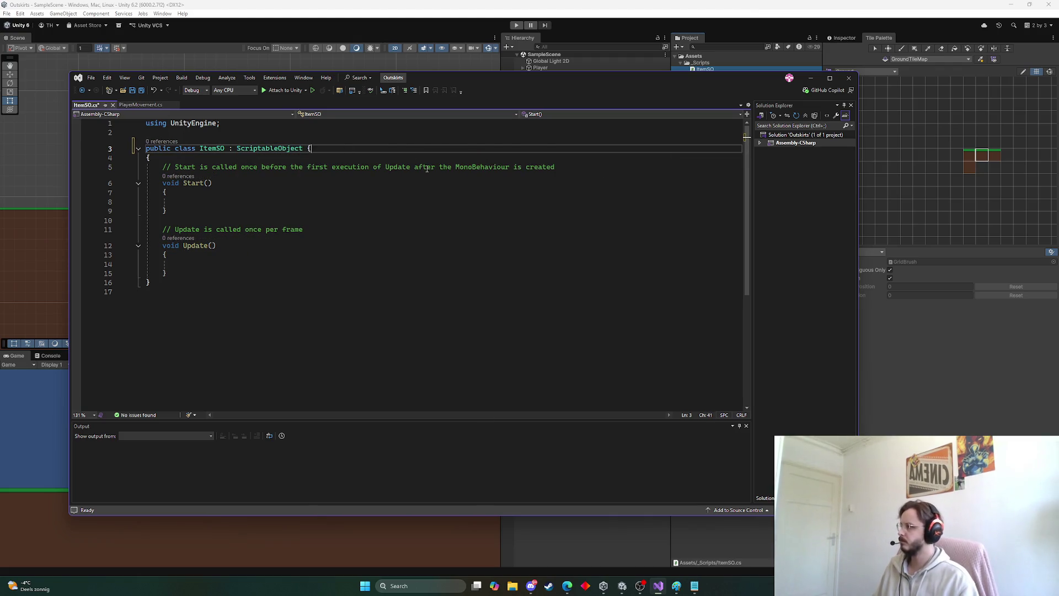
mouse_move(167, 273)
mouse_down()
mouse_move(154, 168)
mouse_move(133, 174)
mouse_up()
key(BackSpace)
key(BackSpace)
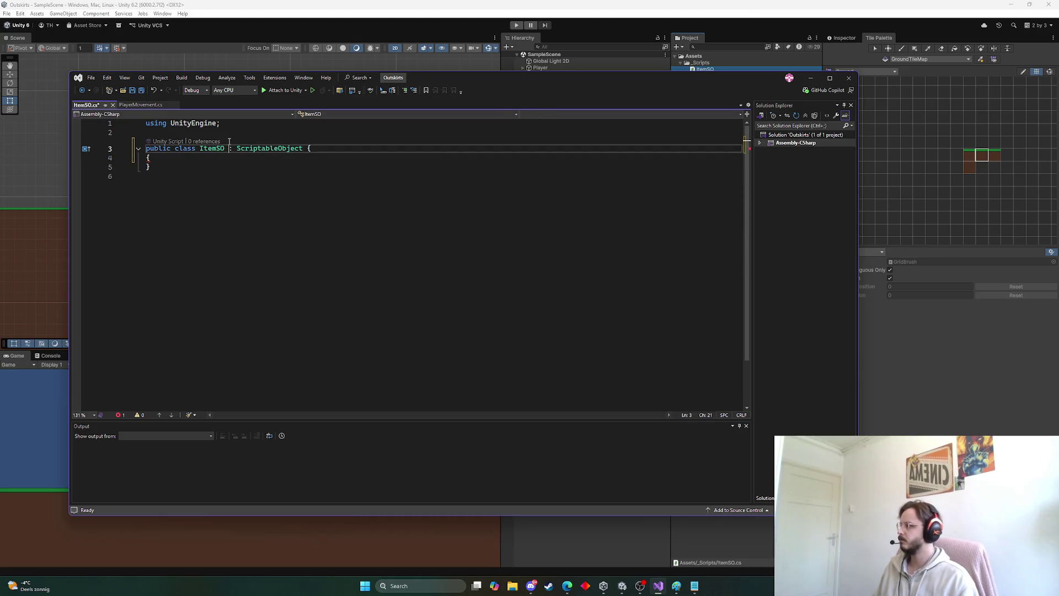
click(232, 134)
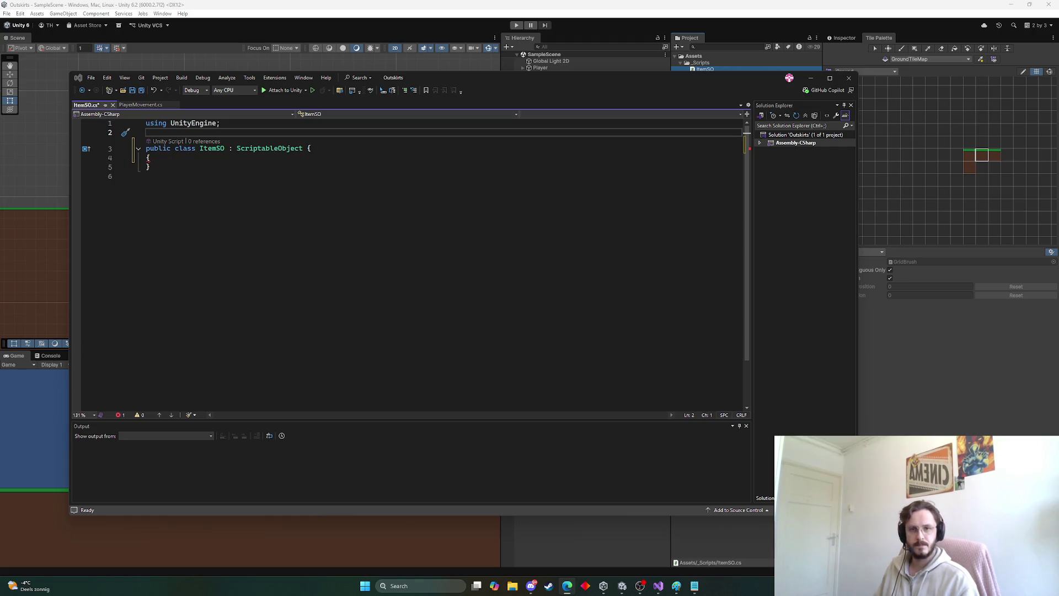
Step: Replace the script with the pasted ItemType enum and Item class, deleting the Stacking fields
key(ctrl+a)
key(ctrl+v)
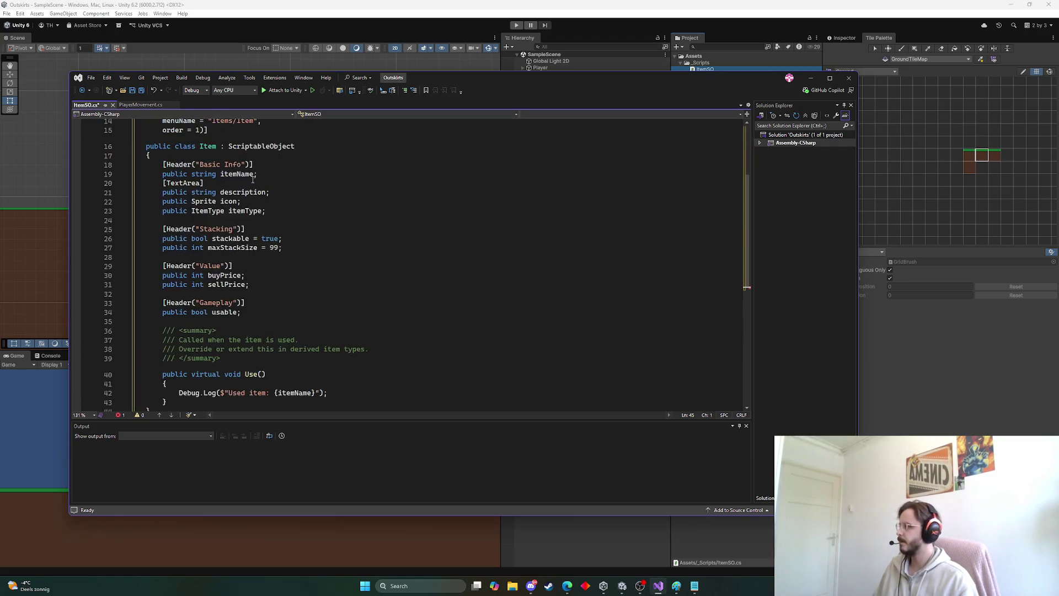
scroll(195, 214, up, 5)
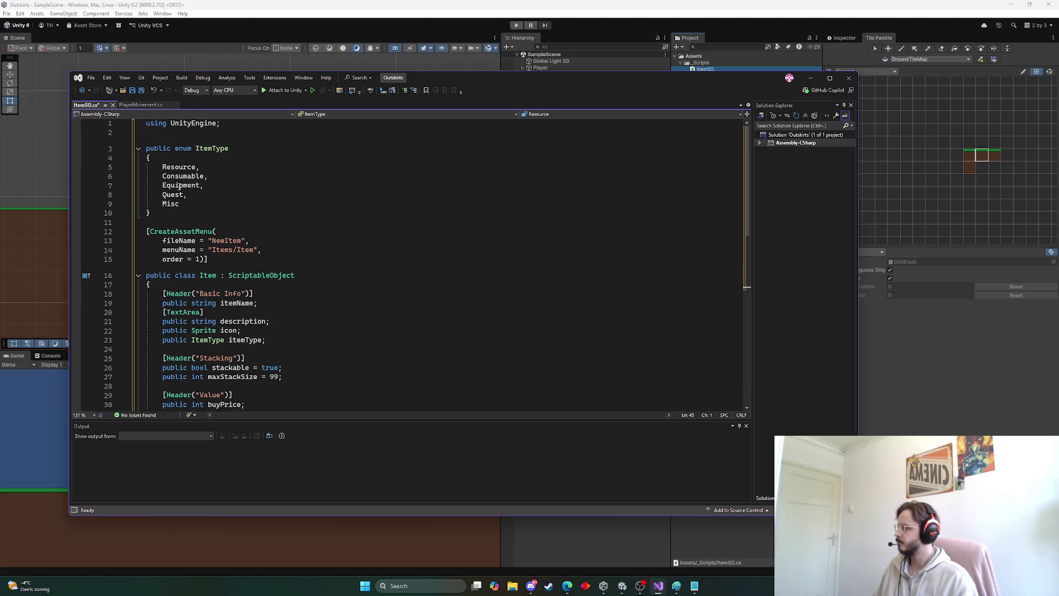
scroll(182, 236, down, 2)
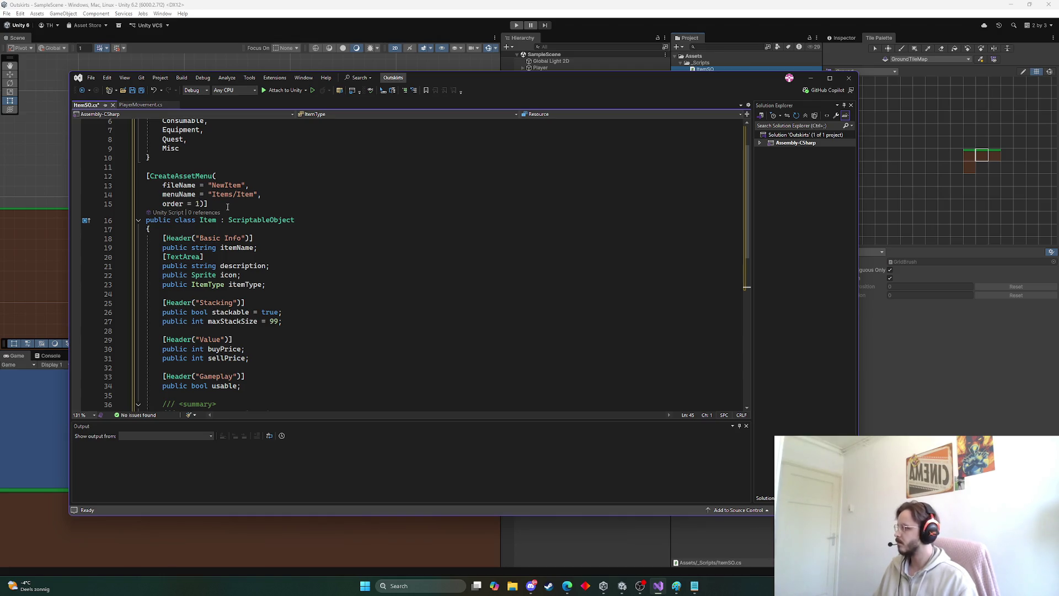
scroll(227, 206, down, 3)
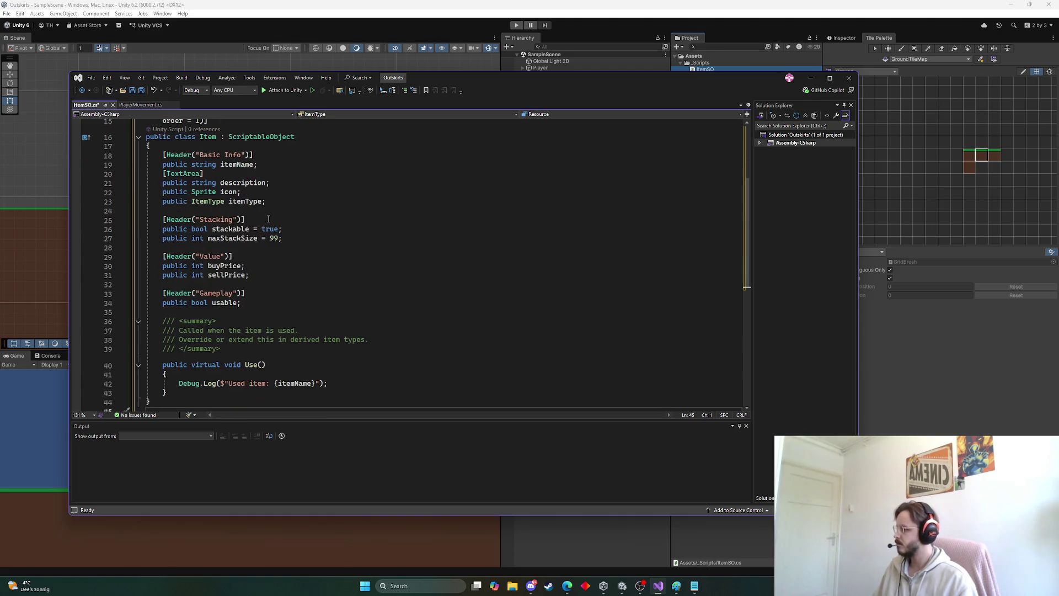
drag(282, 238, 34, 211)
key(BackSpace)
key(BackSpace)
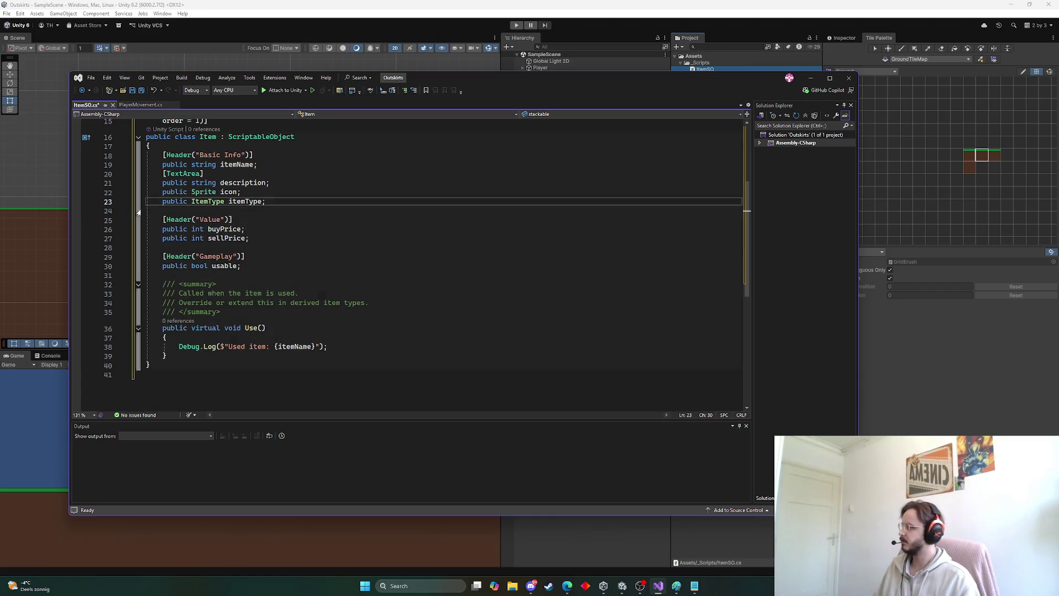
Step: Review the Value block and the usable field, keeping both unchanged
scroll(352, 225, up, 1)
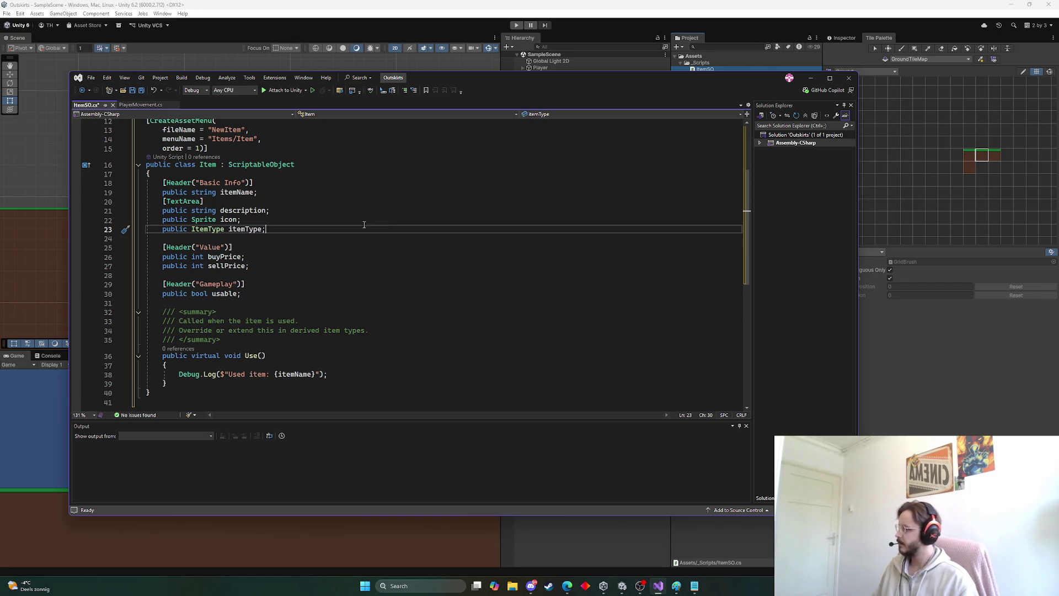
drag(250, 266, 78, 252)
click(270, 247)
scroll(275, 274, down, 1)
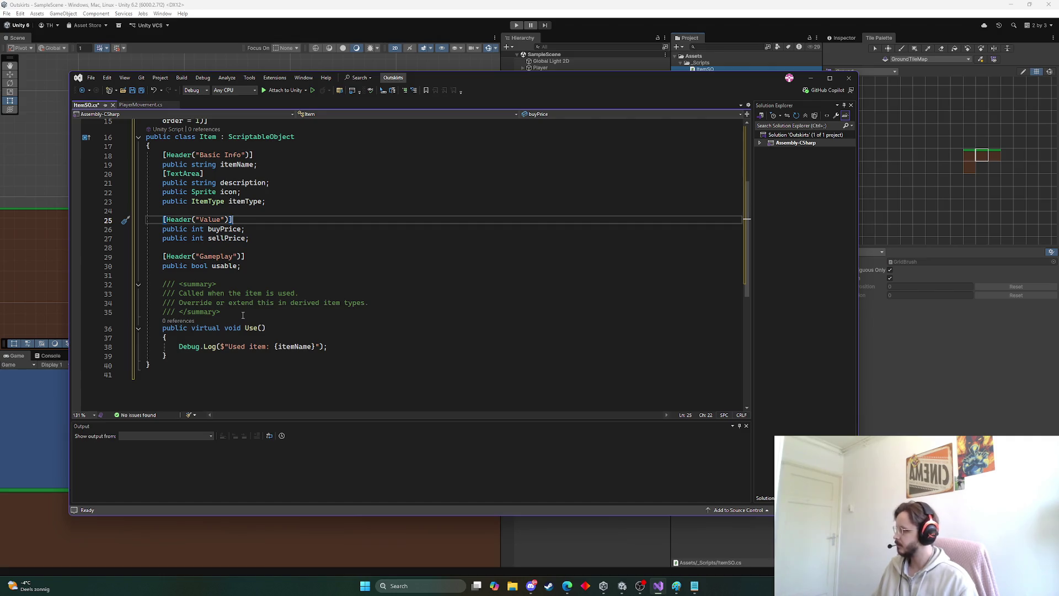
drag(243, 315, 80, 271)
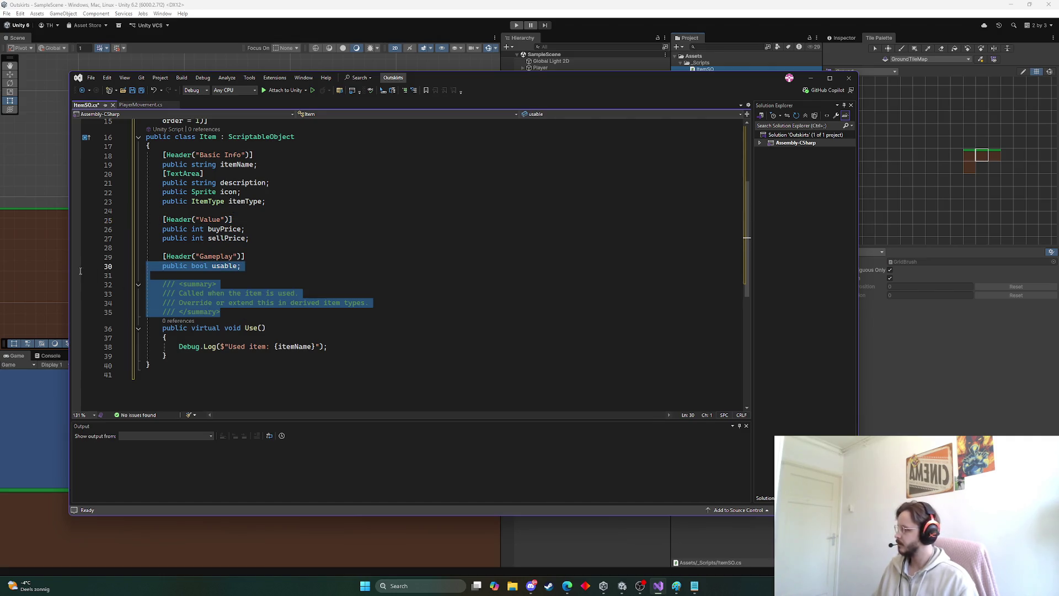
click(364, 284)
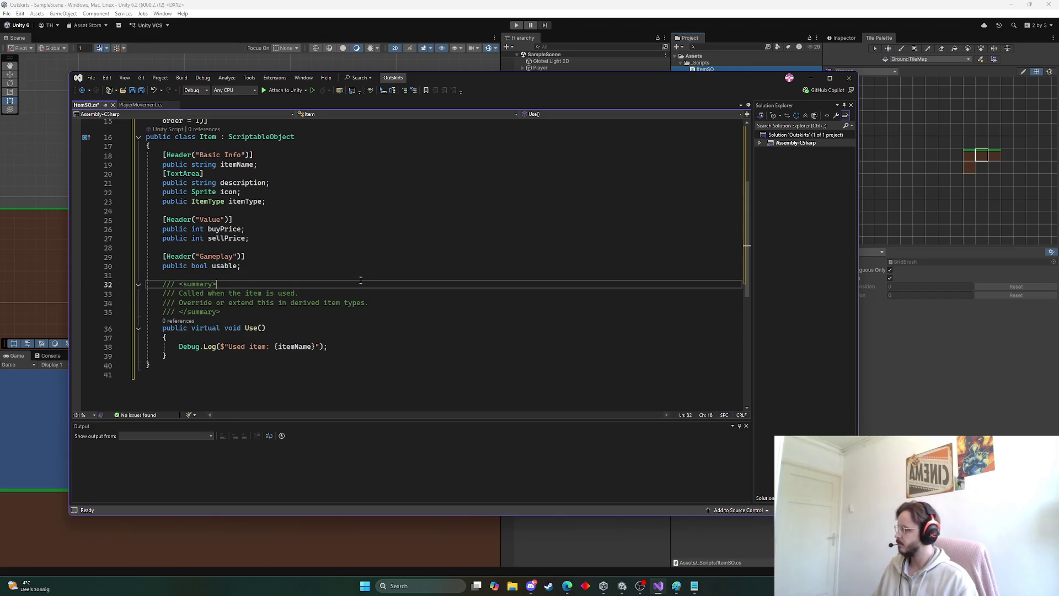
scroll(360, 279, up, 5)
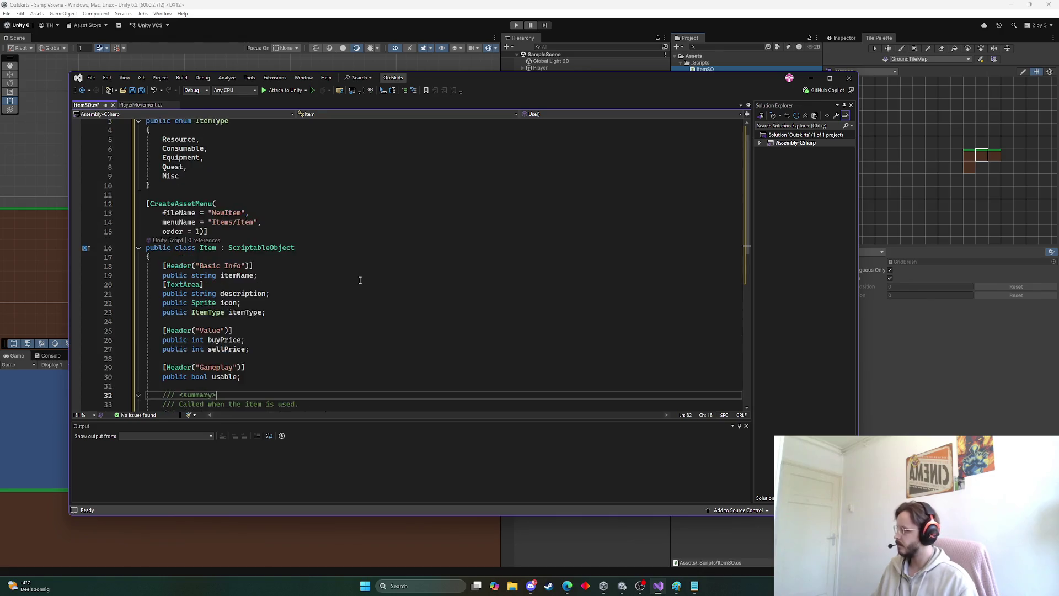
click(158, 161)
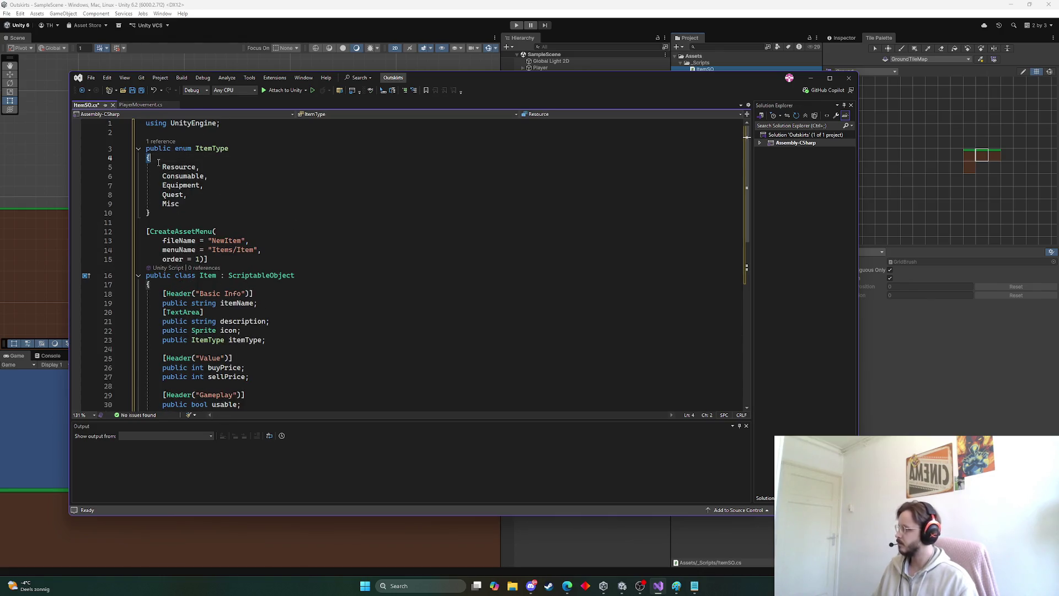
Step: Review the ItemType entries Equipment, Quest and Misc and the Item class fields
click(177, 167)
double_click(182, 186)
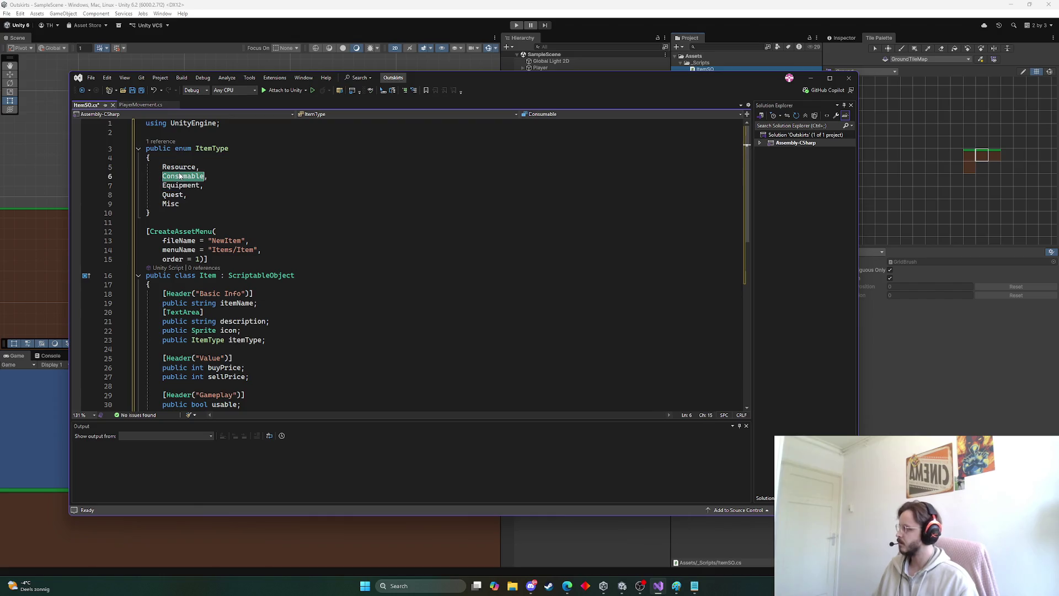
double_click(172, 195)
double_click(172, 204)
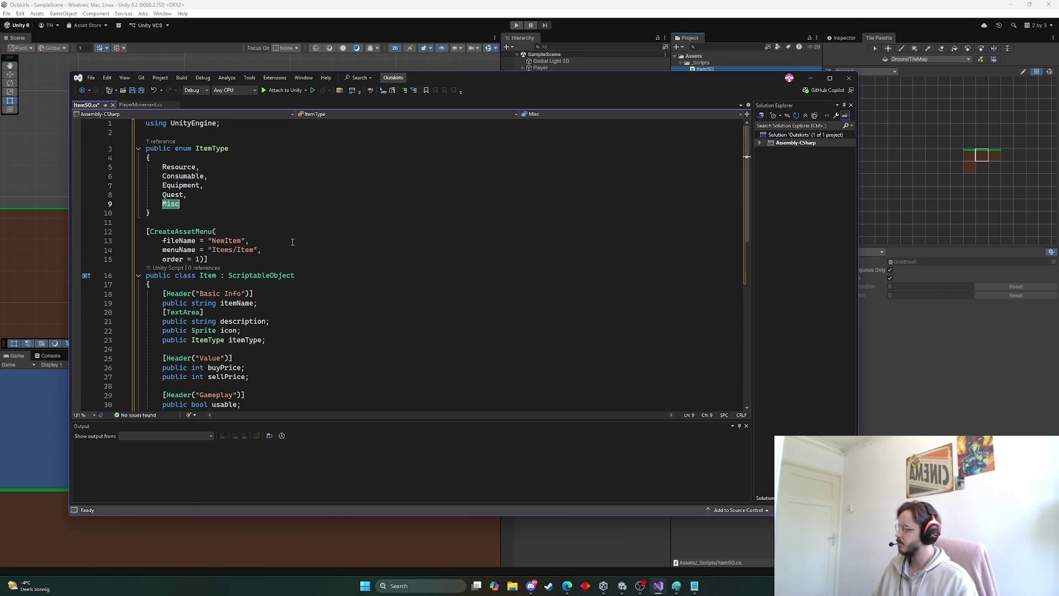
scroll(290, 239, down, 3)
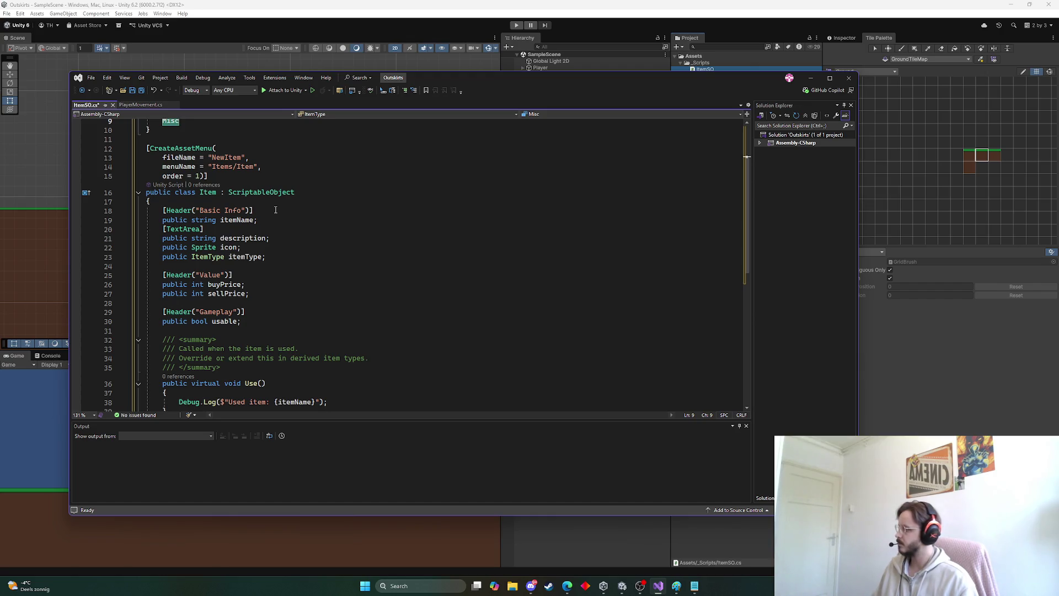
scroll(275, 210, down, 1)
scroll(226, 234, up, 4)
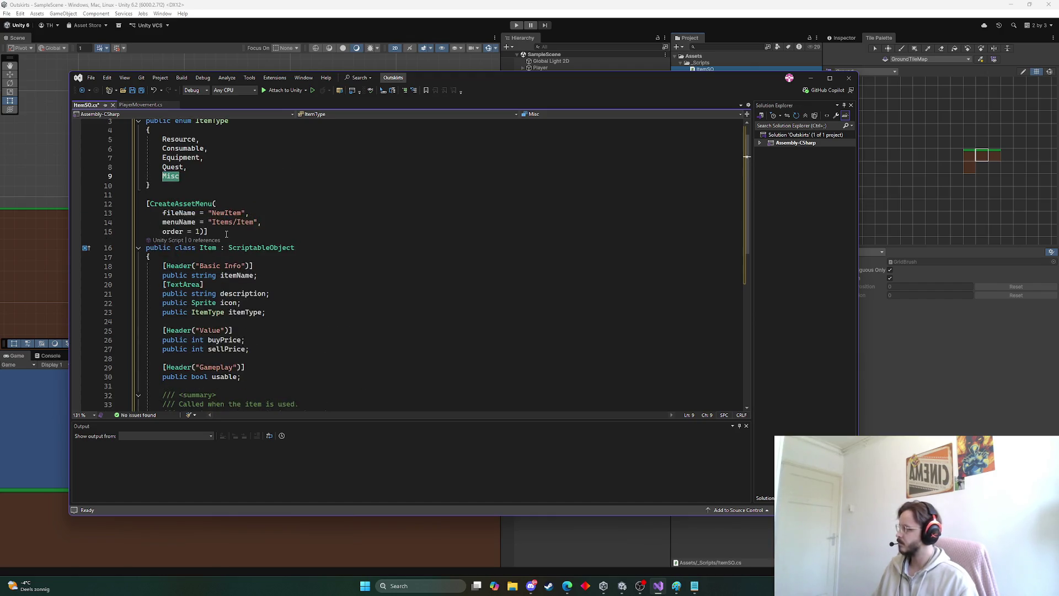
scroll(226, 234, down, 2)
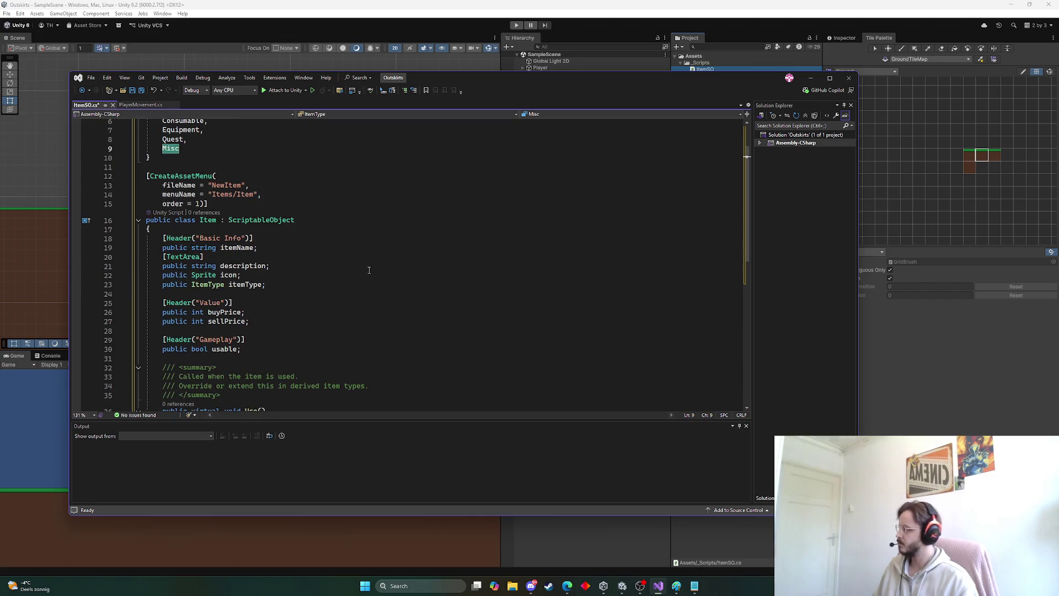
scroll(369, 270, up, 2)
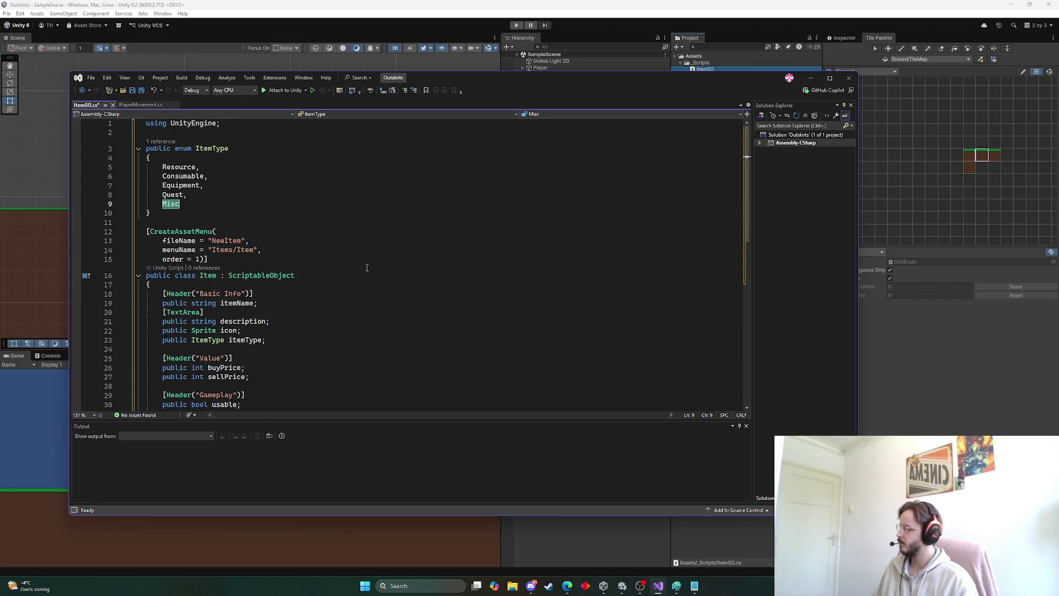
scroll(368, 270, down, 2)
scroll(366, 265, down, 1)
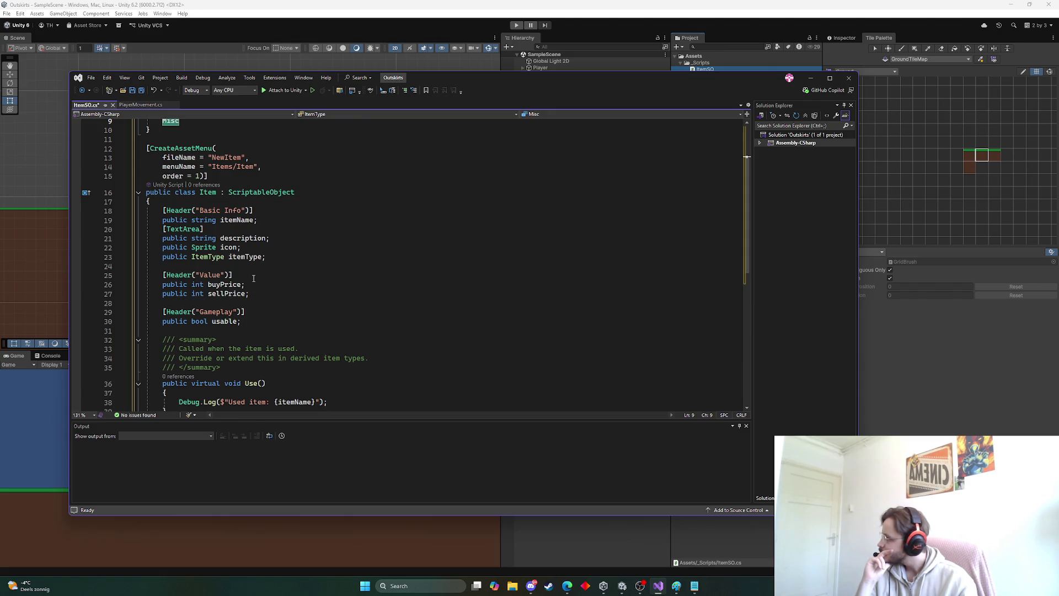
Step: Check the sellPrice field and save ItemSO.cs
click(254, 284)
click(259, 293)
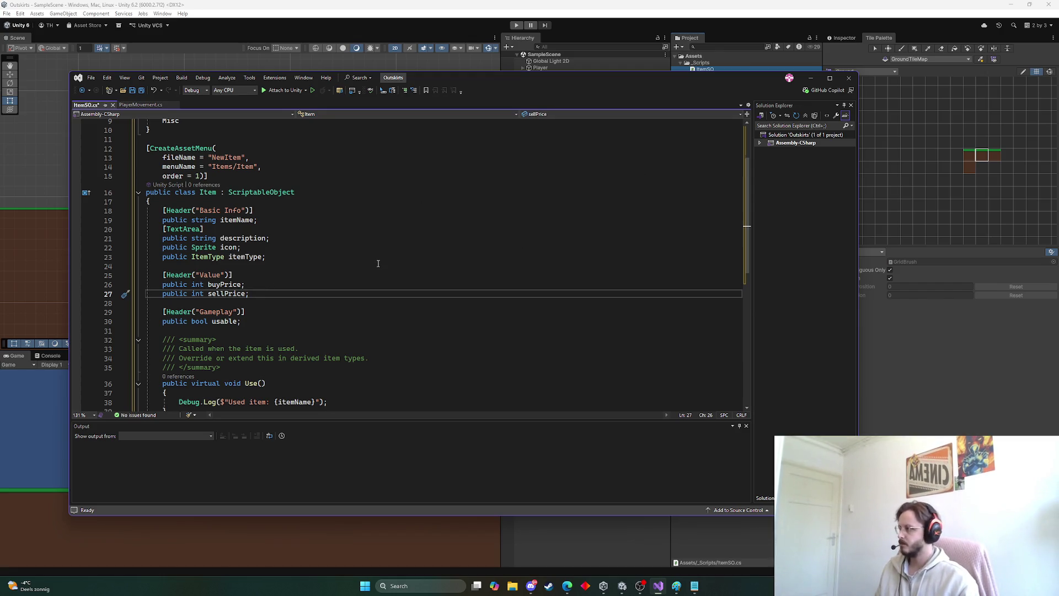
scroll(378, 263, up, 3)
scroll(380, 248, down, 8)
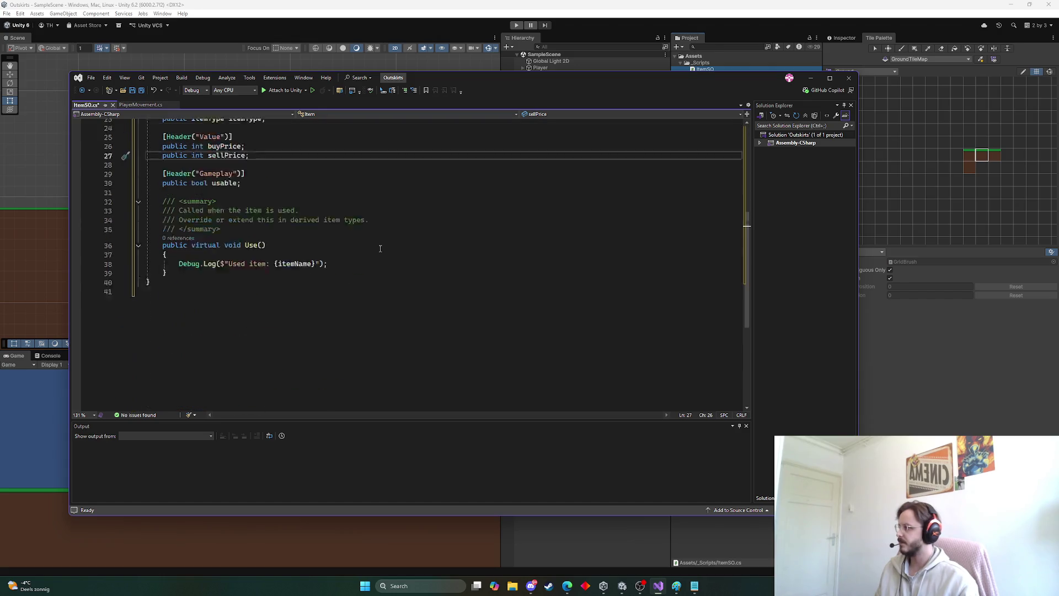
scroll(380, 249, up, 5)
scroll(380, 249, up, 1)
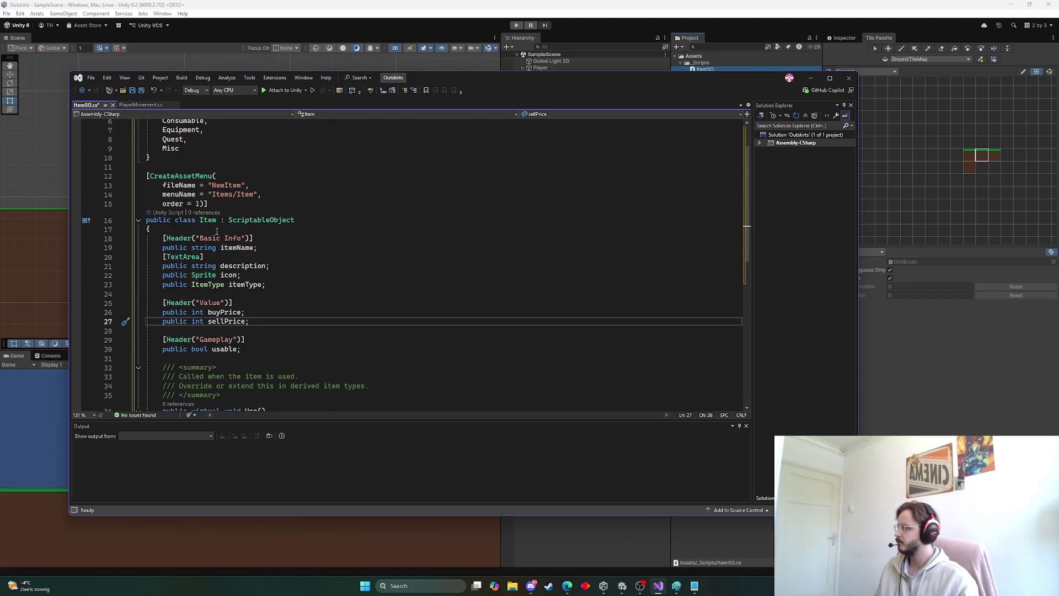
key(ctrl+s)
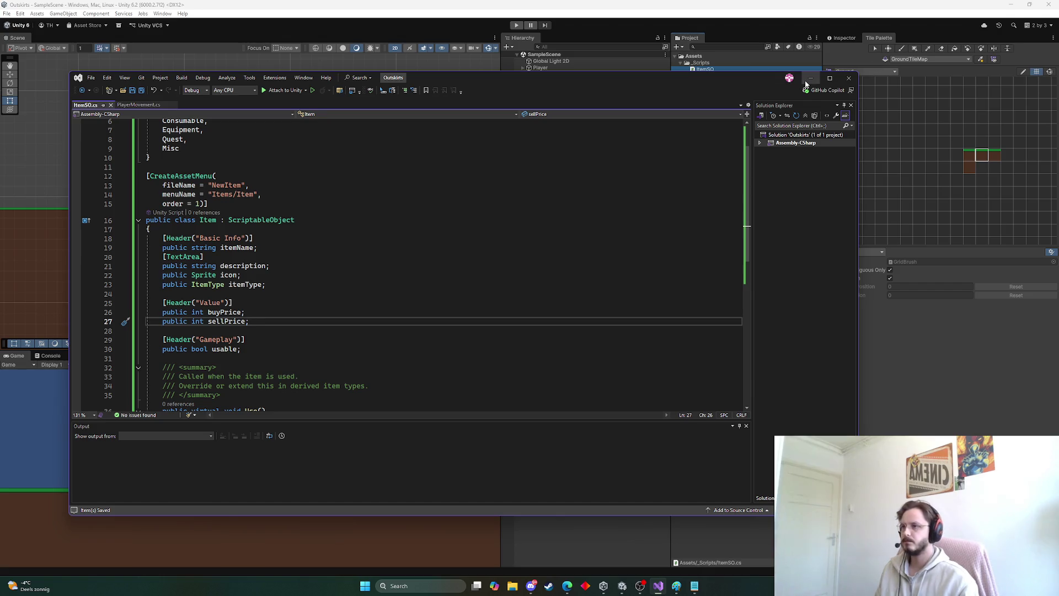
Step: Minimize Visual Studio and rename the ItemSO script to Item in the Project panel
click(810, 78)
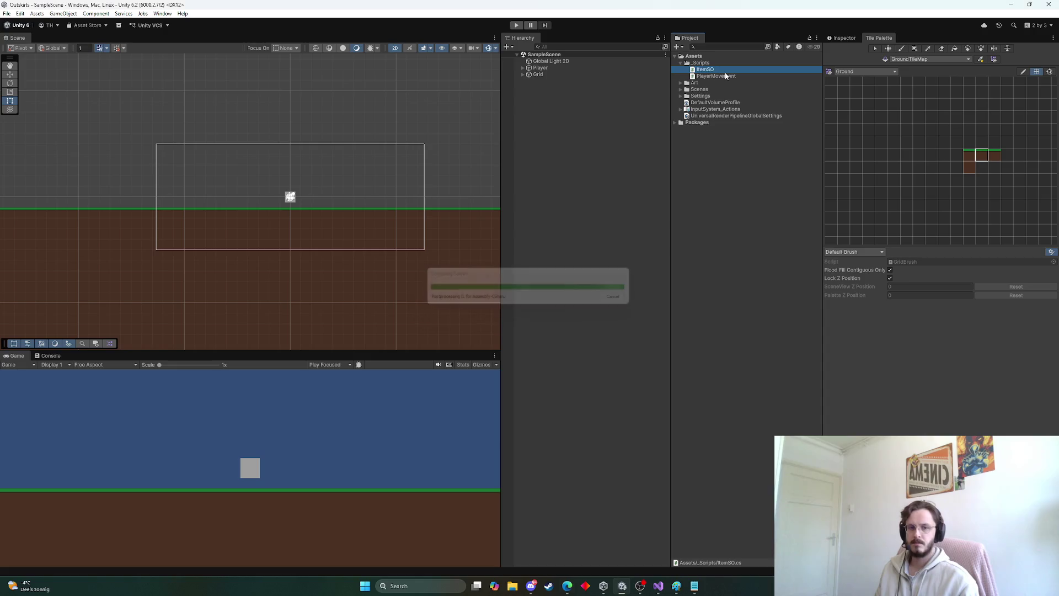
key(F2)
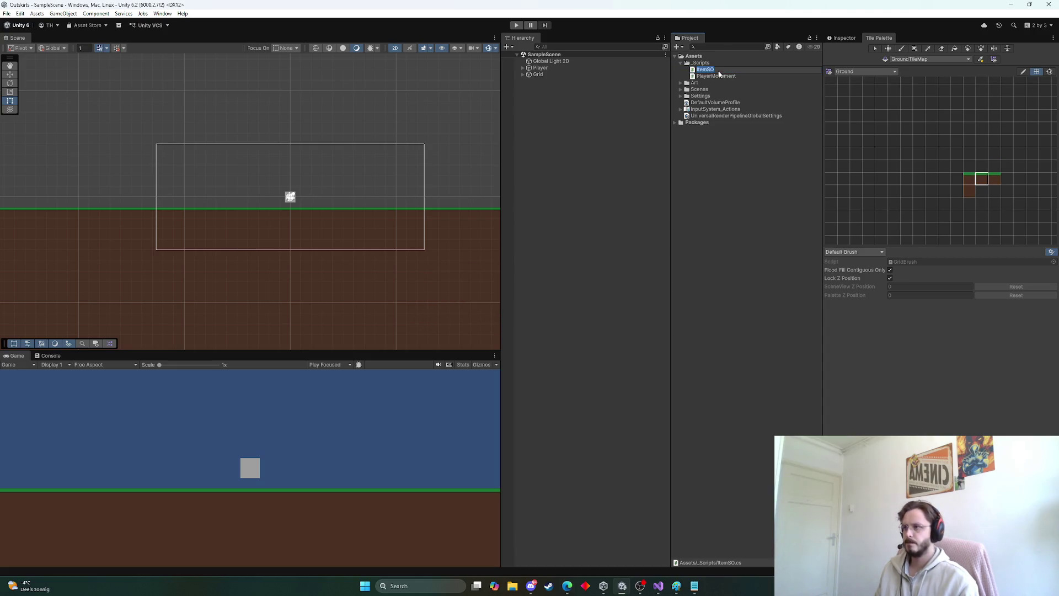
key(BackSpace)
key(BackSpace)
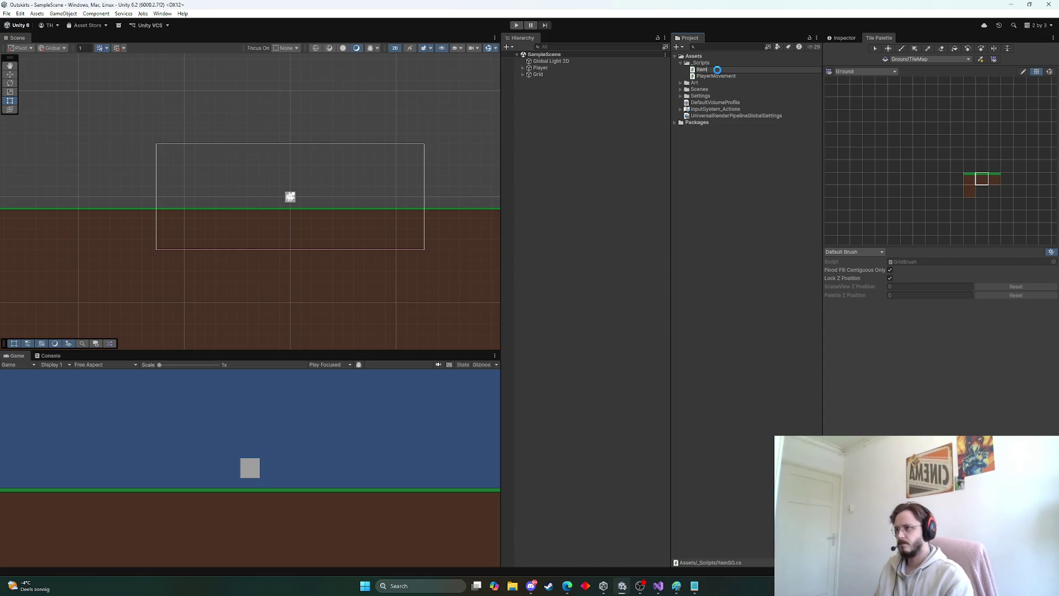
key(Return)
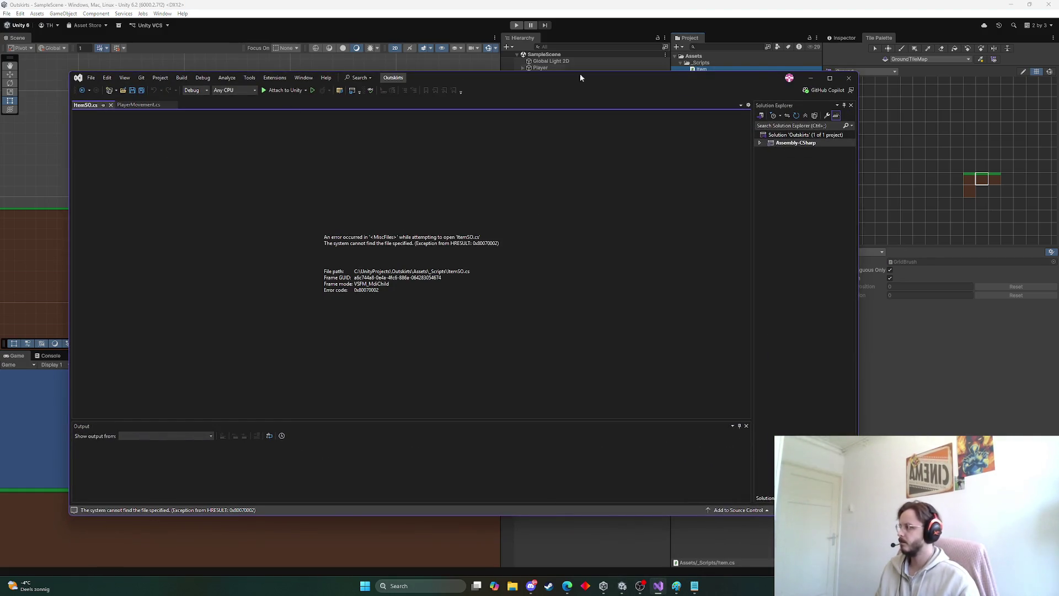
Step: Close Visual Studio's missing-file error, reopen the Item script and bring Unity back to front
click(848, 78)
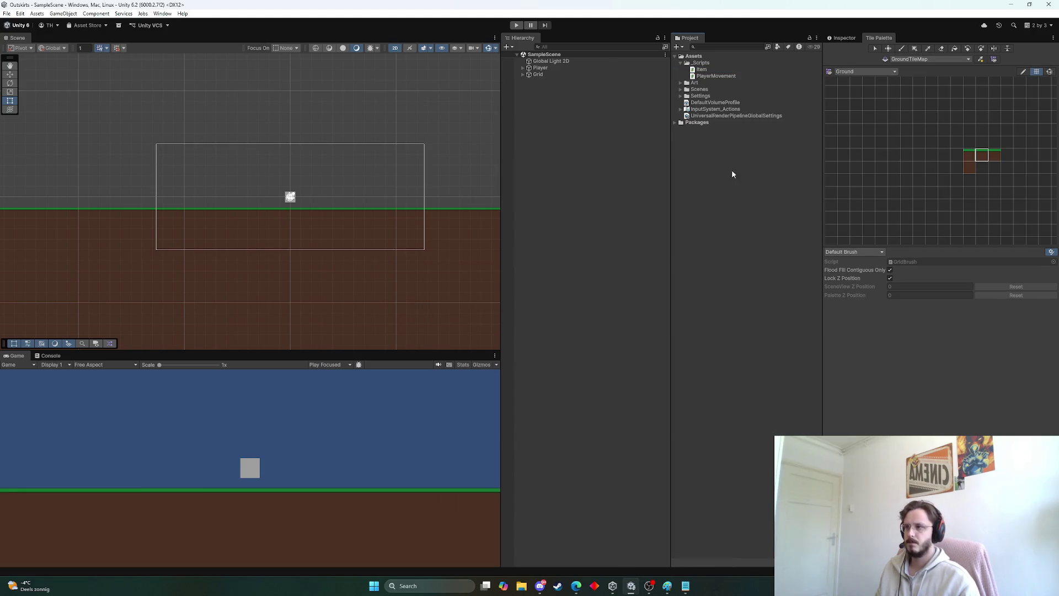
click(706, 70)
double_click(707, 72)
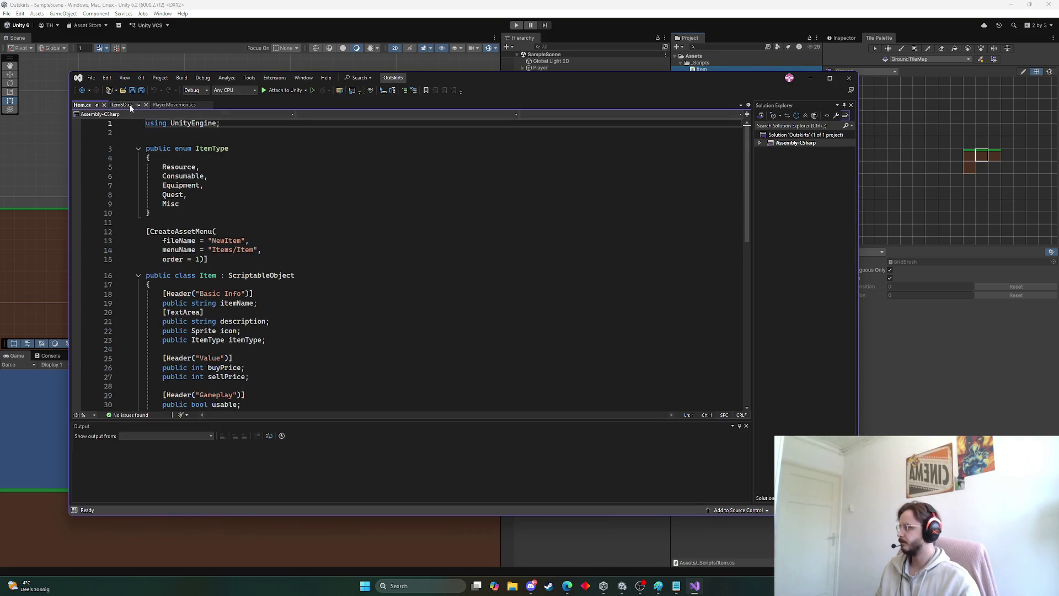
click(883, 359)
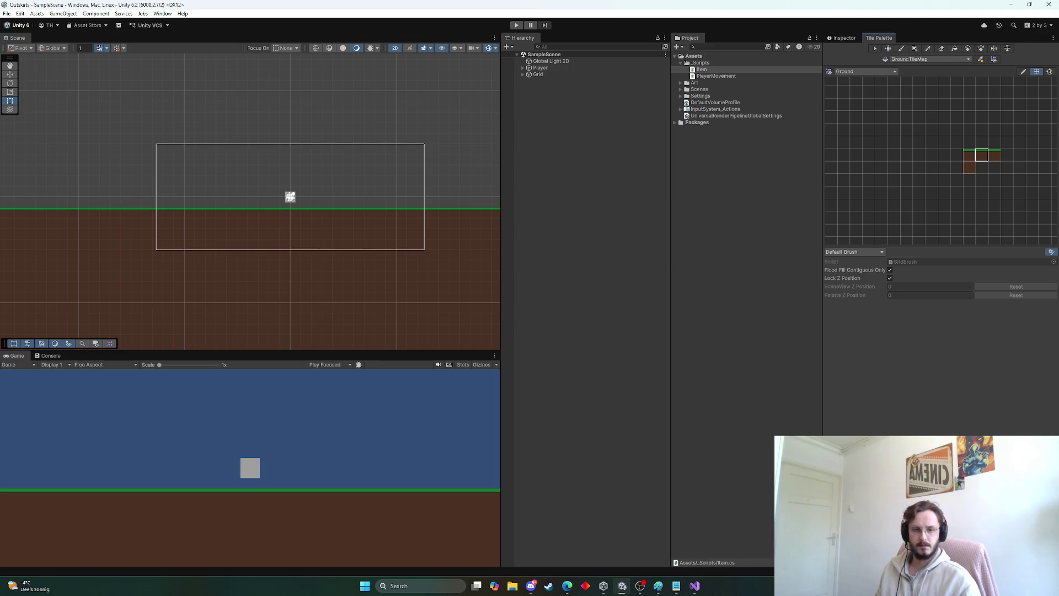
key(alt+Tab)
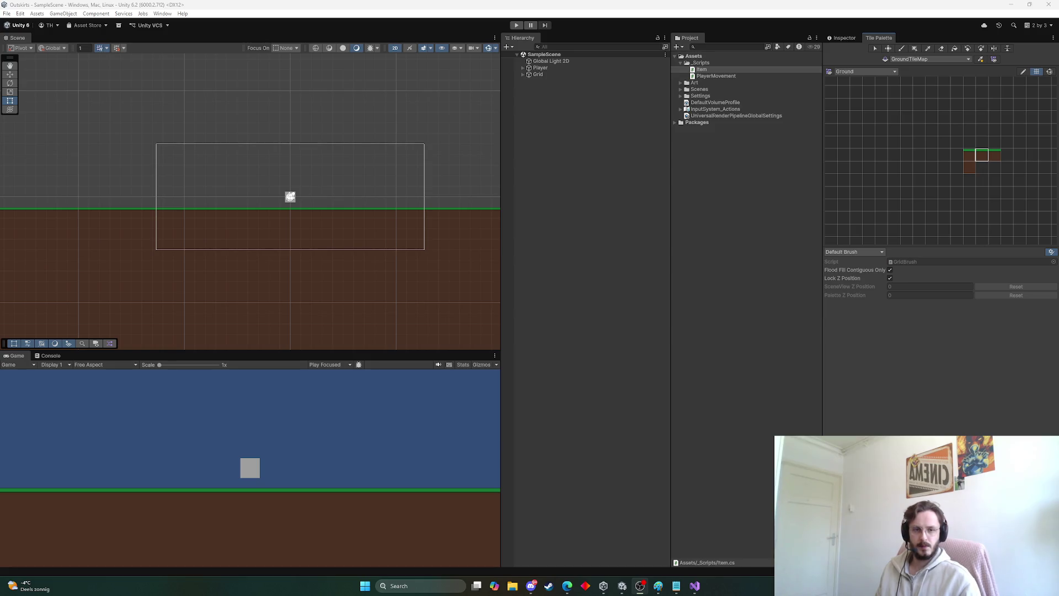
key(alt+Tab)
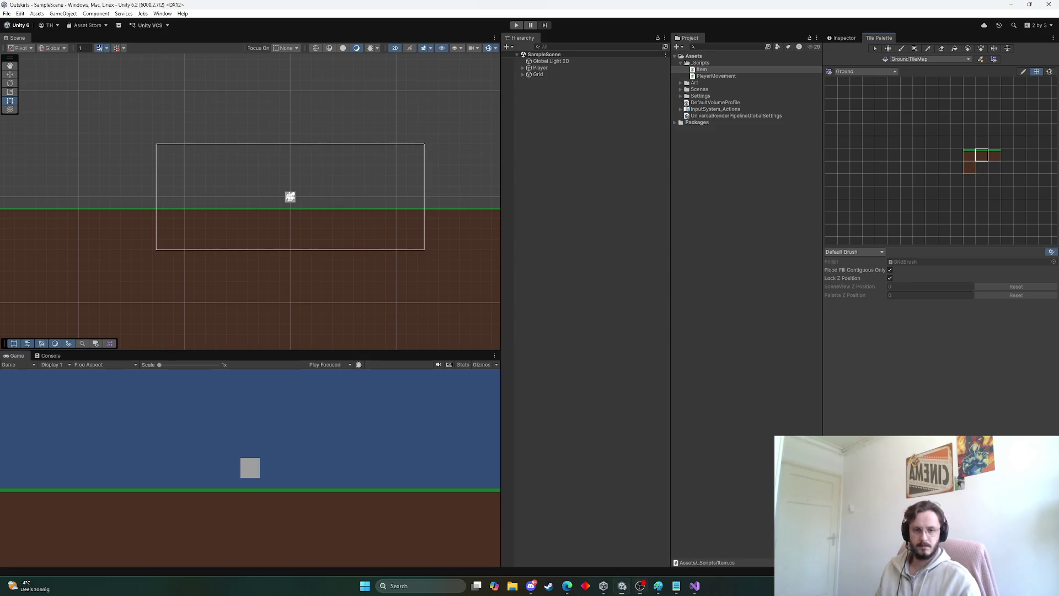
key(alt+Tab)
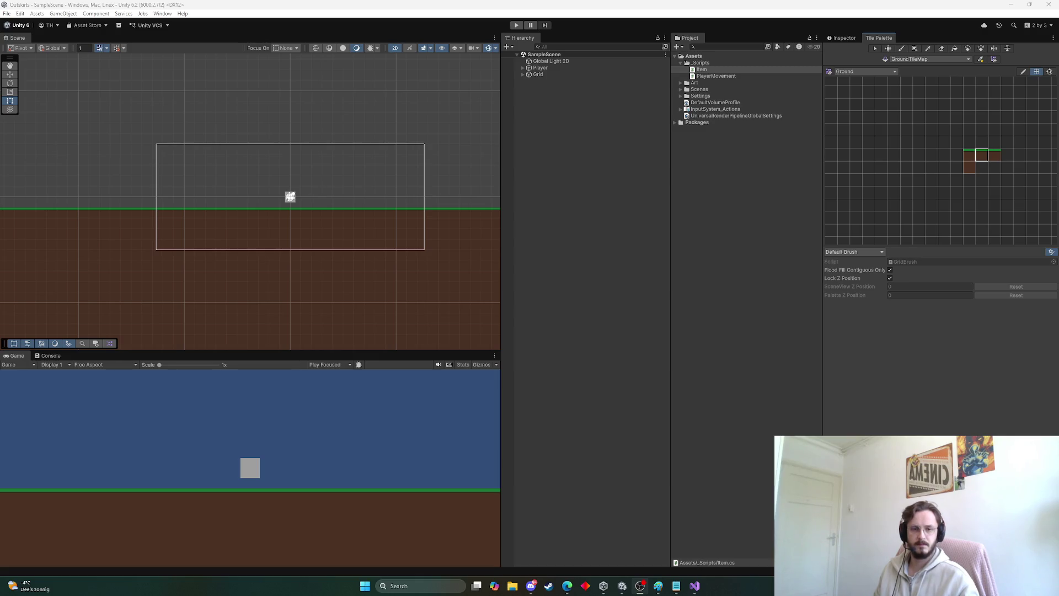
click(567, 586)
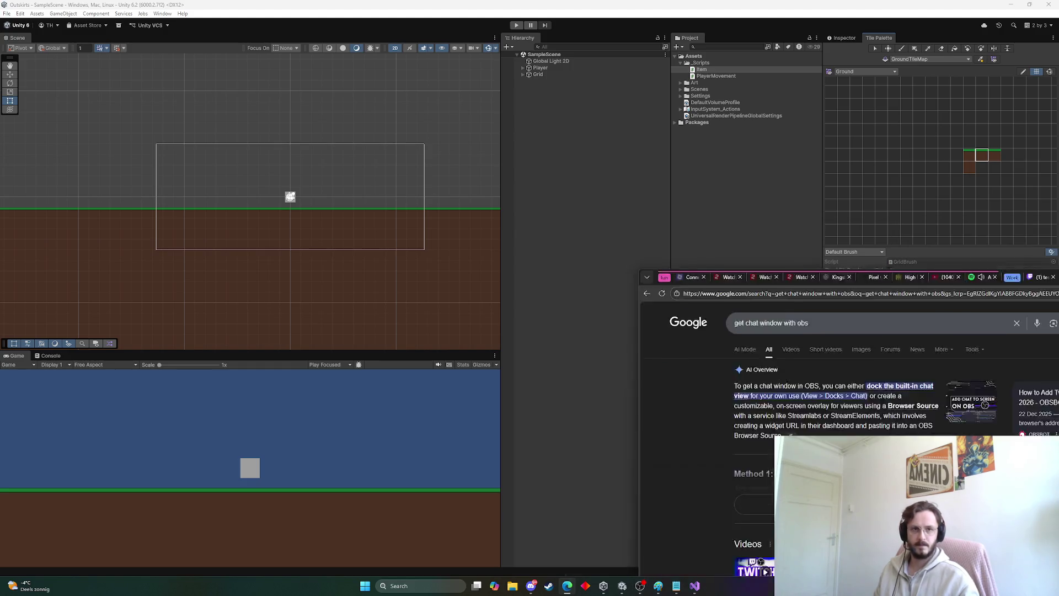
mouse_move(993, 296)
mouse_down()
mouse_move(1058, 270)
mouse_move(1058, 243)
mouse_up()
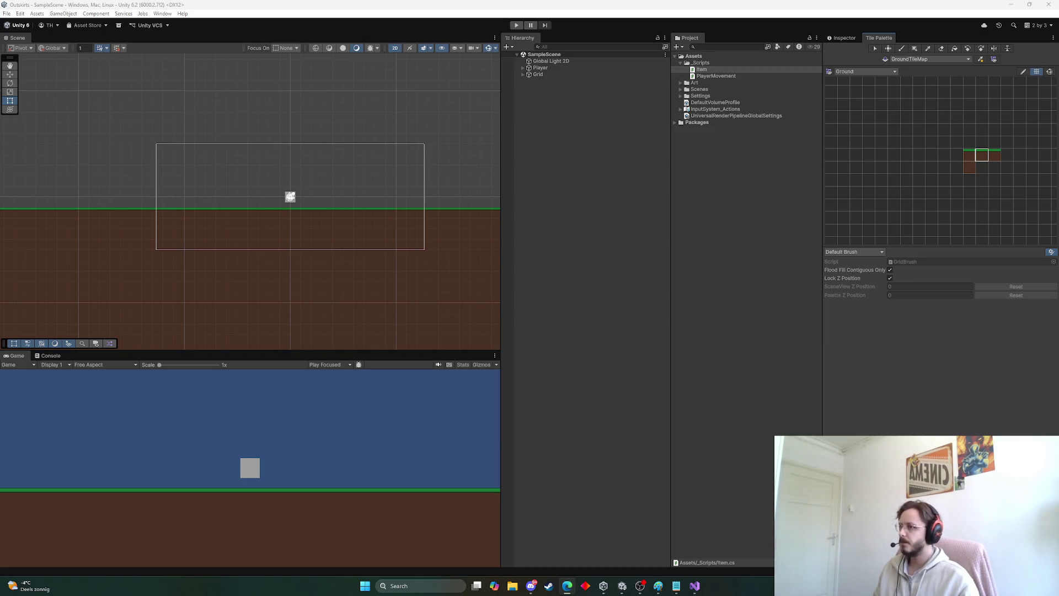
Step: Open Item.cs in Visual Studio and select all of its code
double_click(714, 70)
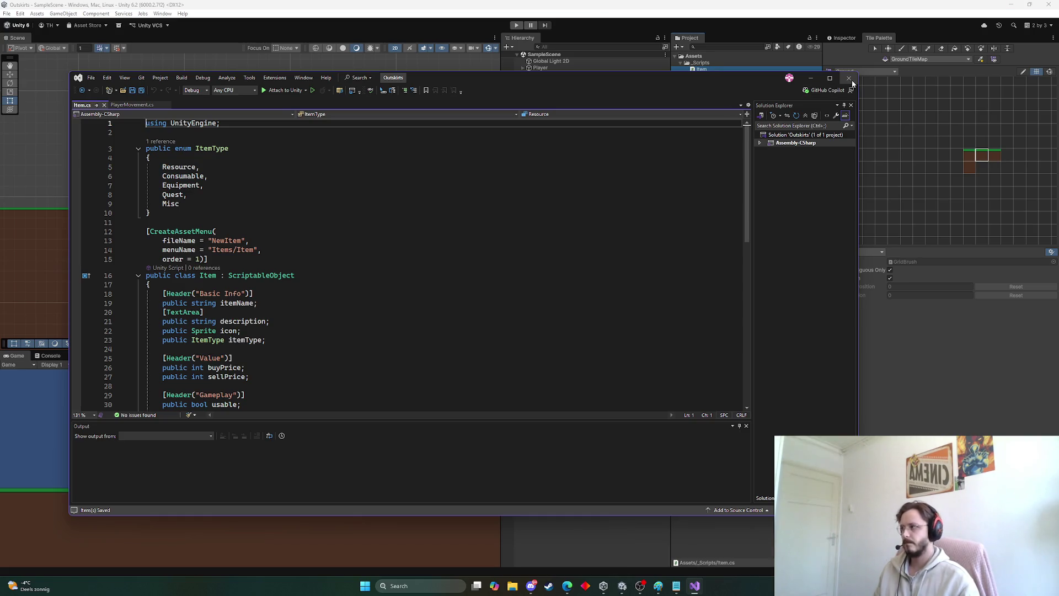
click(567, 586)
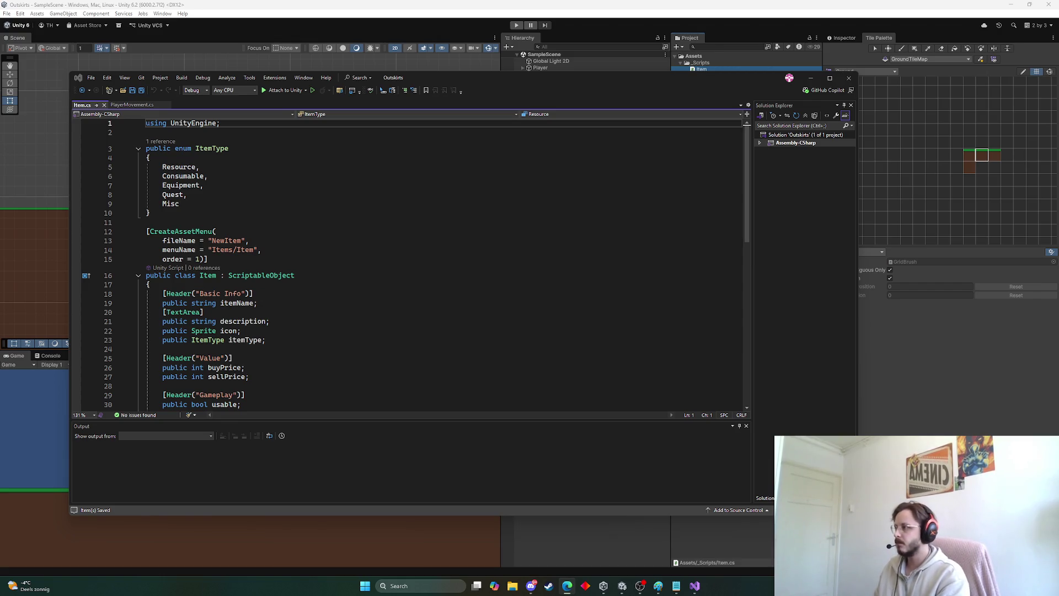
key(ctrl+a)
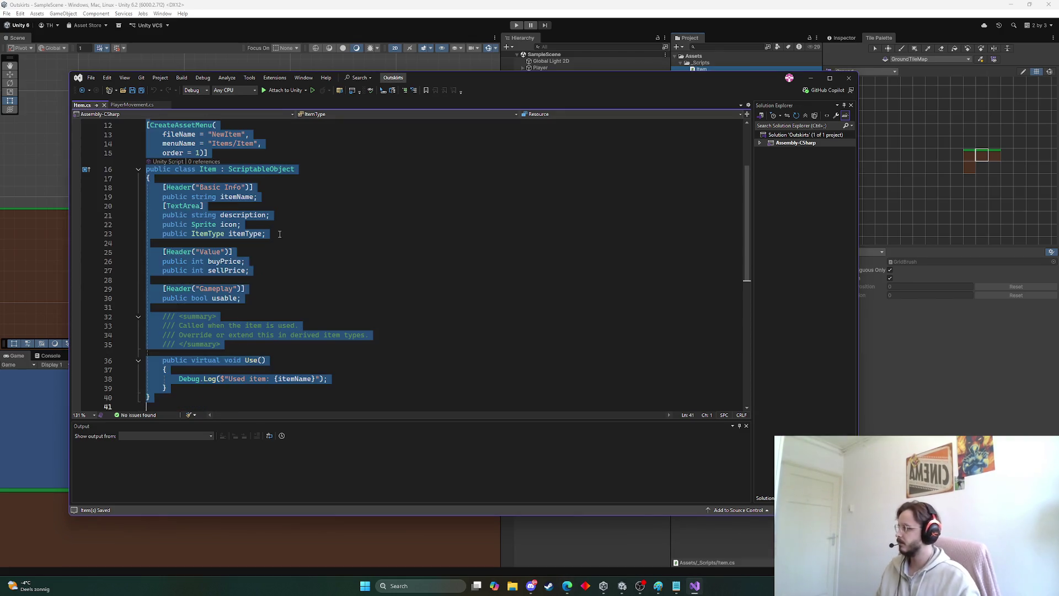
Step: Switch away from Visual Studio, then return and select all the code in Item.cs
key(alt+Tab)
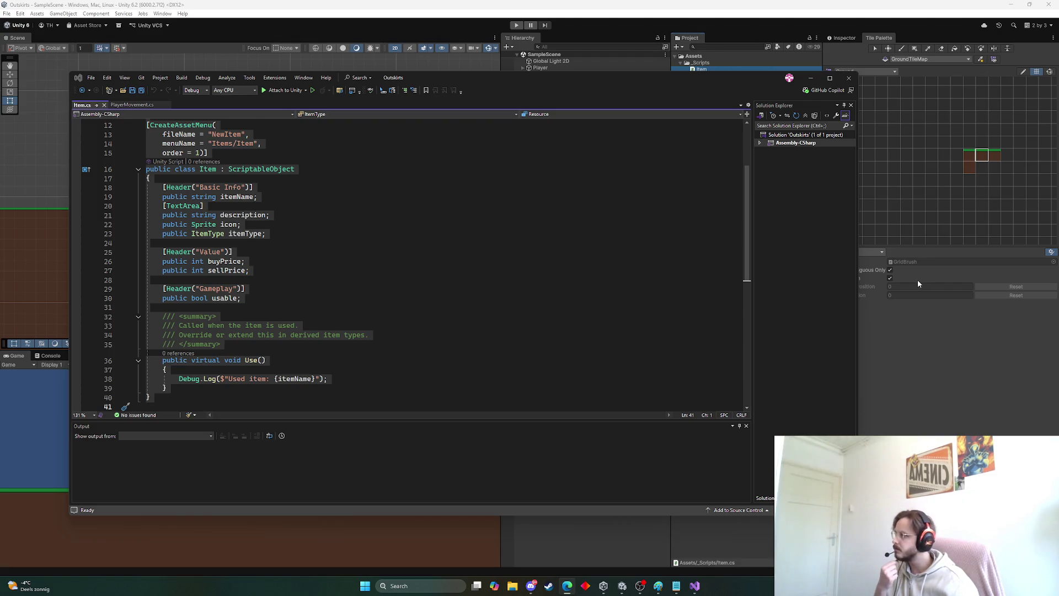
key(ctrl+a)
Step: Put Visual Studio away and return to the Unity editor
click(811, 78)
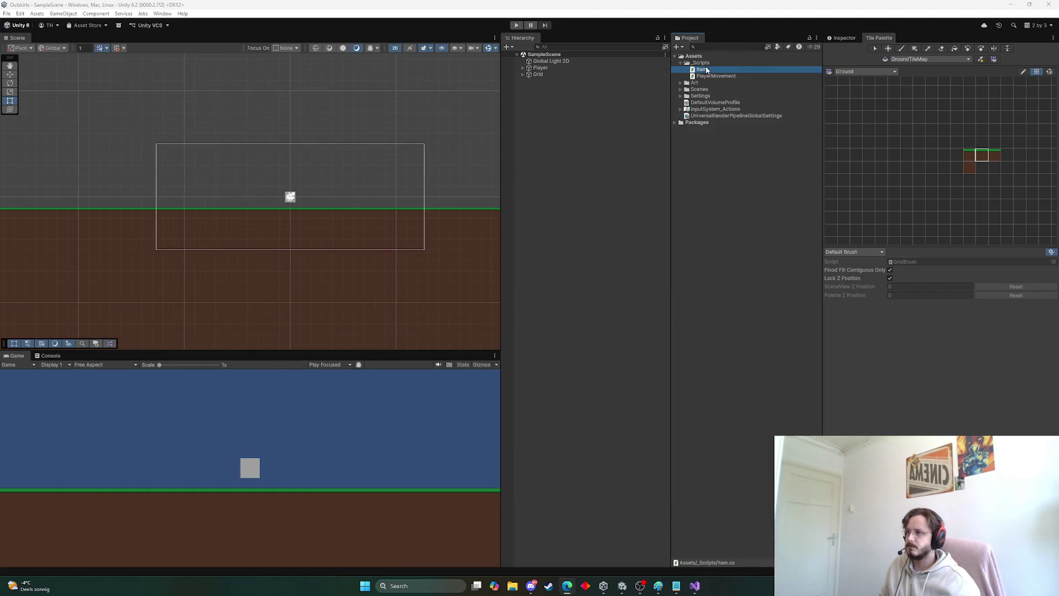
click(716, 165)
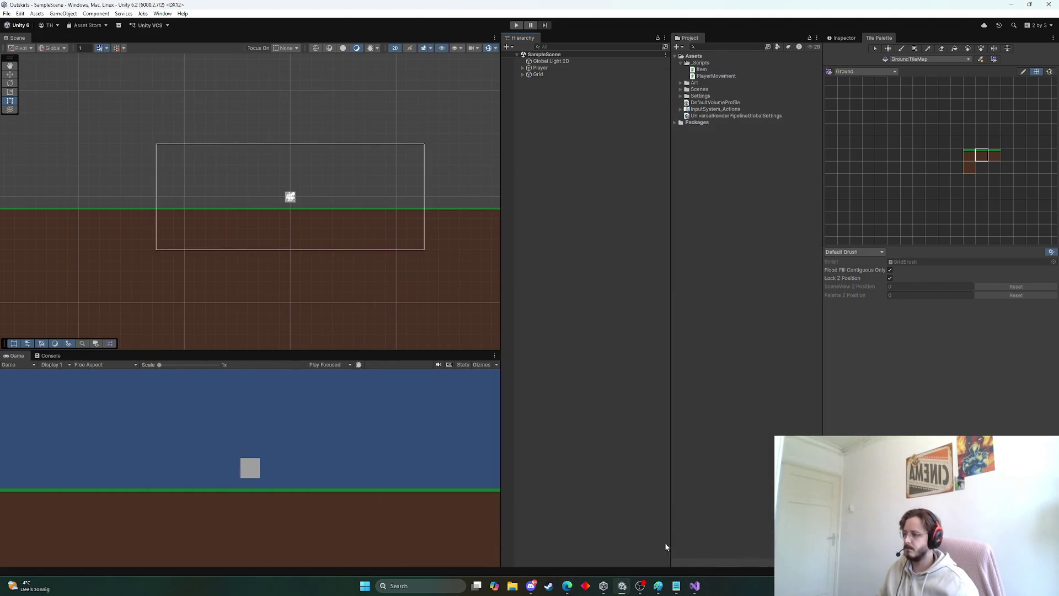
click(694, 585)
click(896, 352)
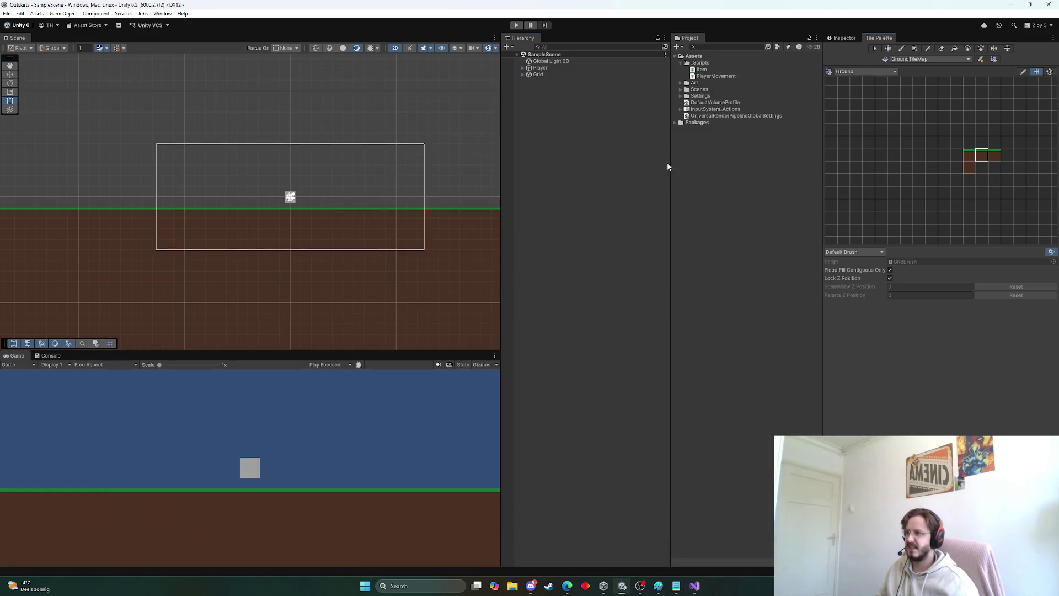
Step: Create a MonoBehaviour script named Inventory in the _Scripts folder
right_click(704, 63)
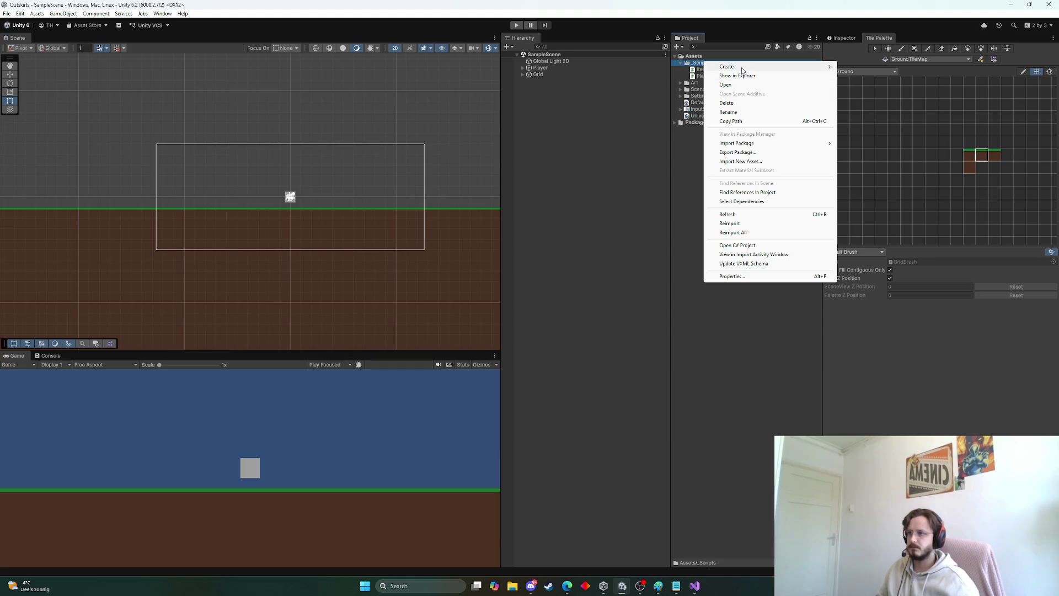
mouse_move(739, 67)
click(875, 84)
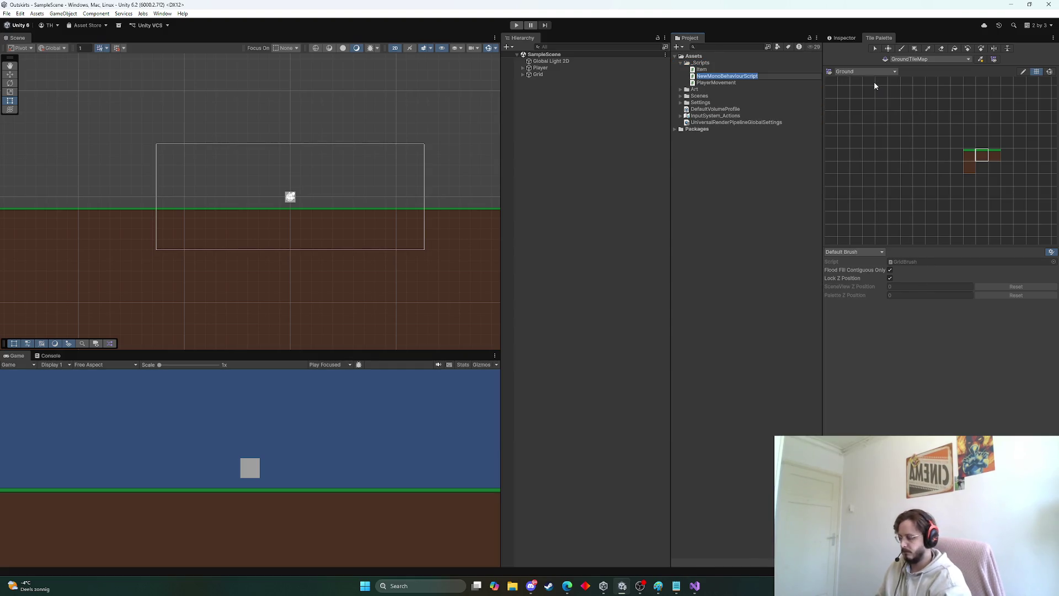
text(Inventory)
key(Return)
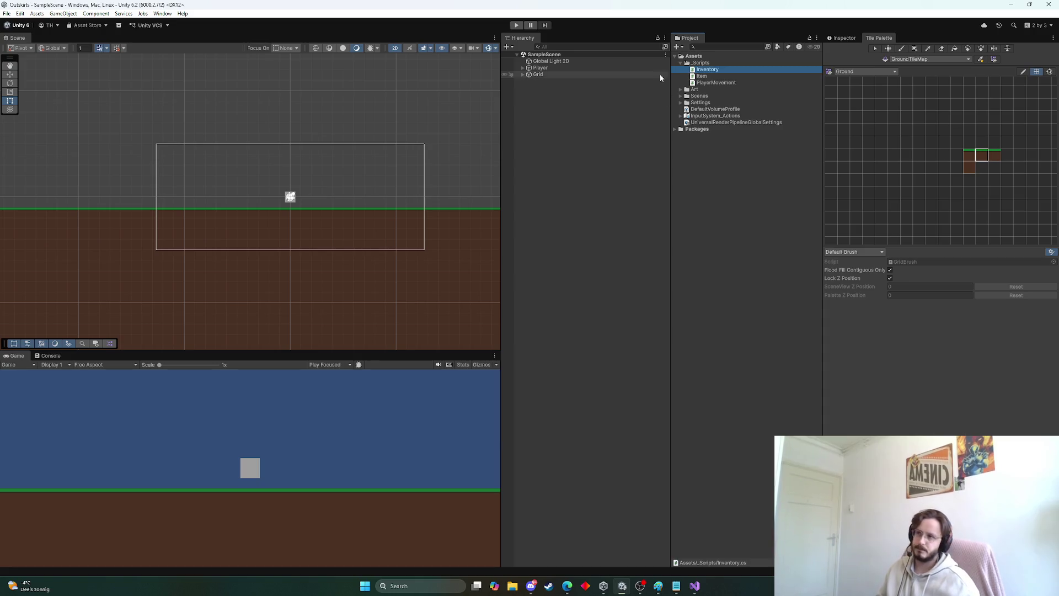
Step: Open Inventory.cs and replace its template with the pasted Inventory class code
double_click(711, 70)
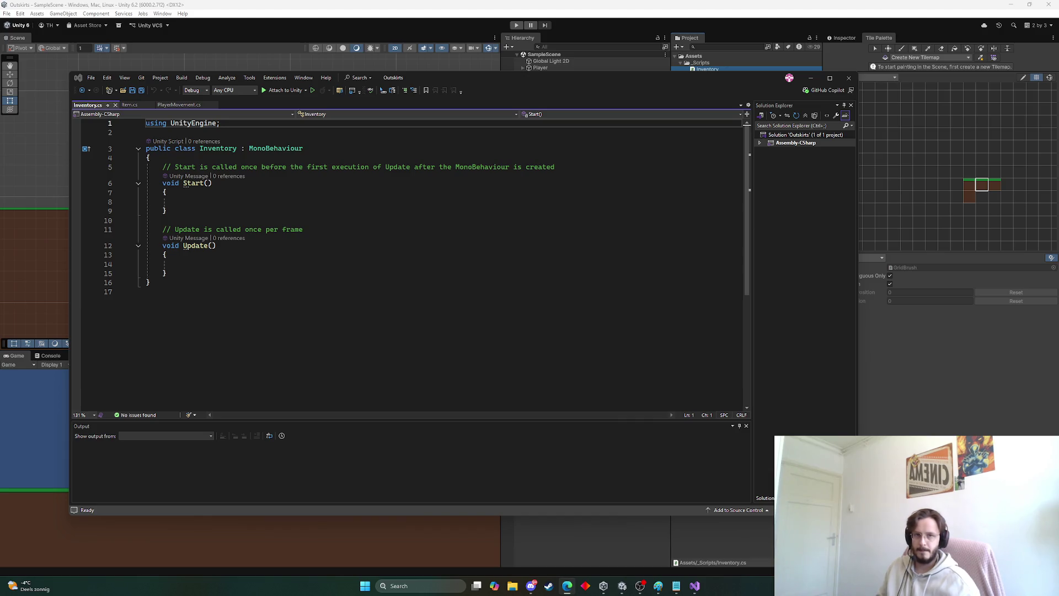
key(ctrl+a)
key(ctrl+v)
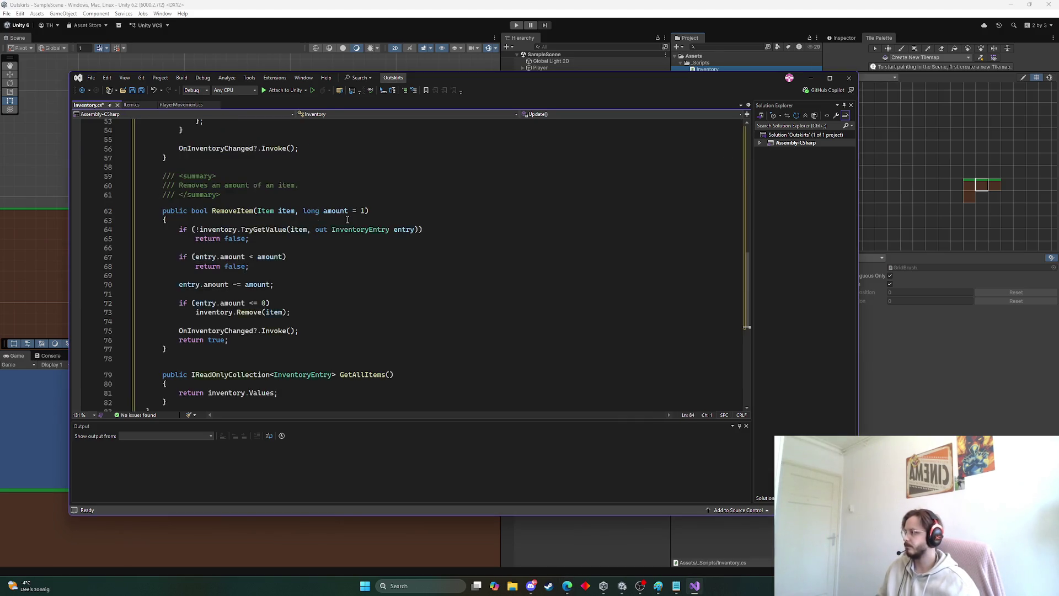
scroll(342, 232, up, 4)
Step: Save Inventory.cs and read through the Inventory class code
key(ctrl+s)
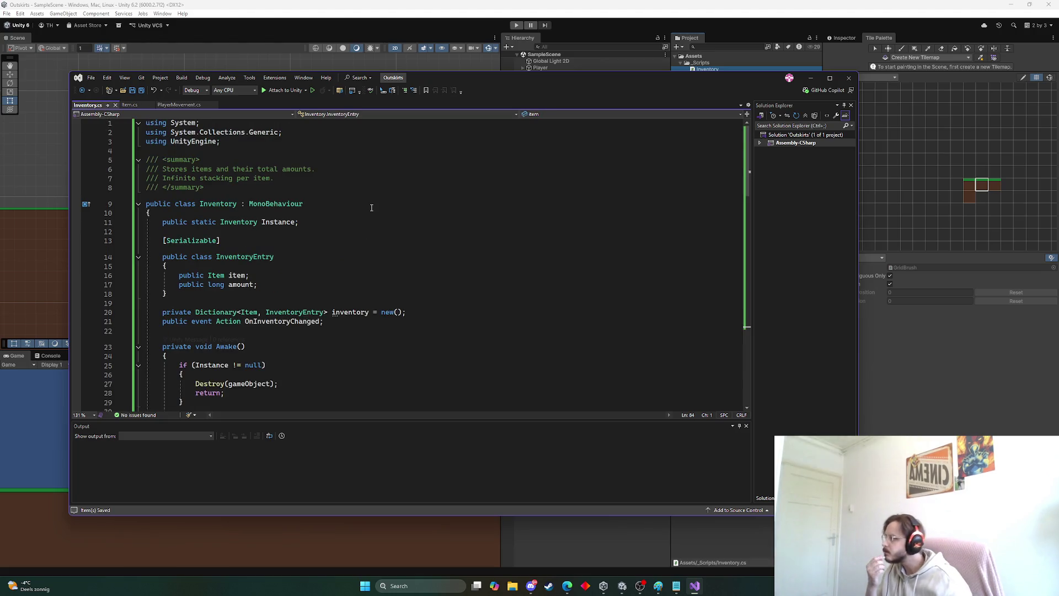
scroll(378, 221, down, 3)
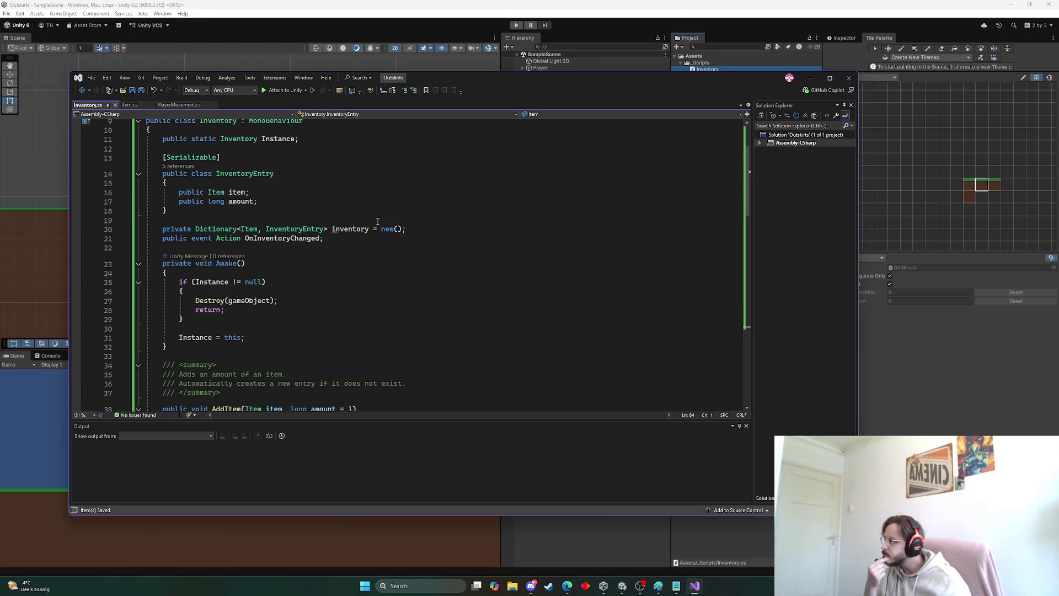
scroll(378, 221, down, 3)
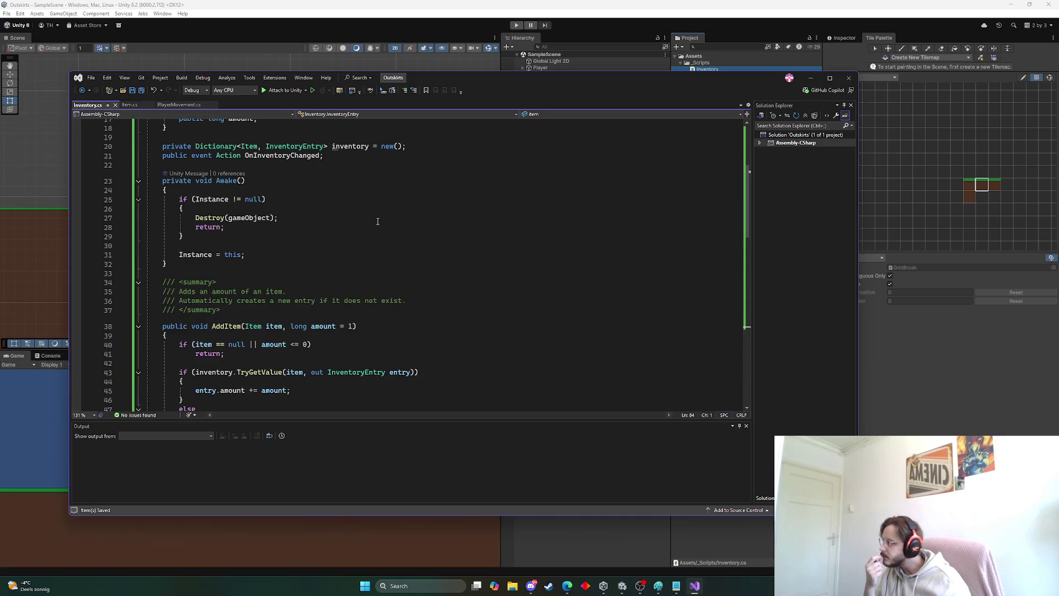
scroll(378, 221, down, 4)
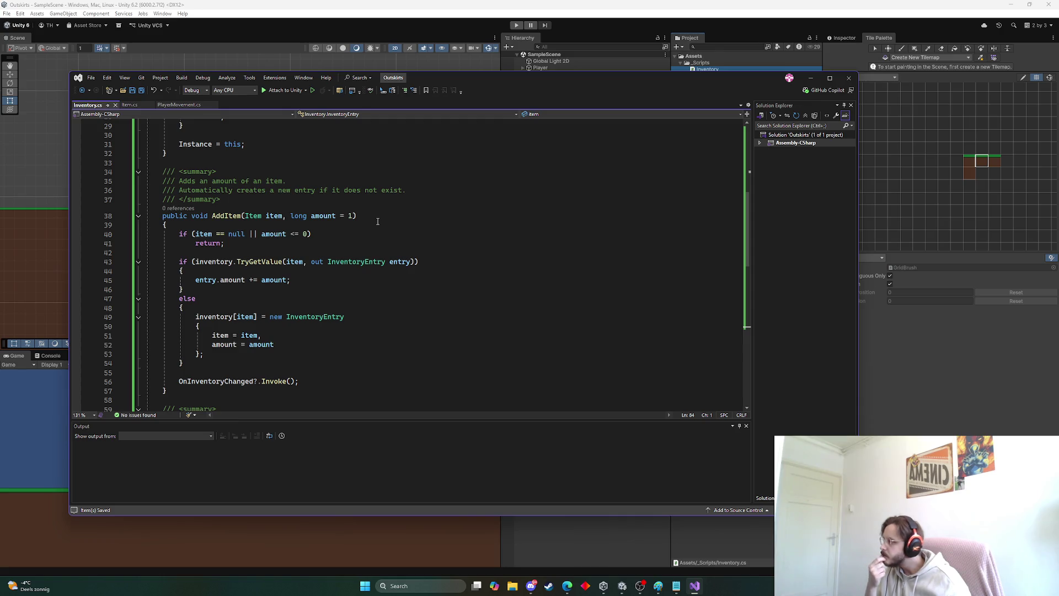
scroll(378, 221, down, 1)
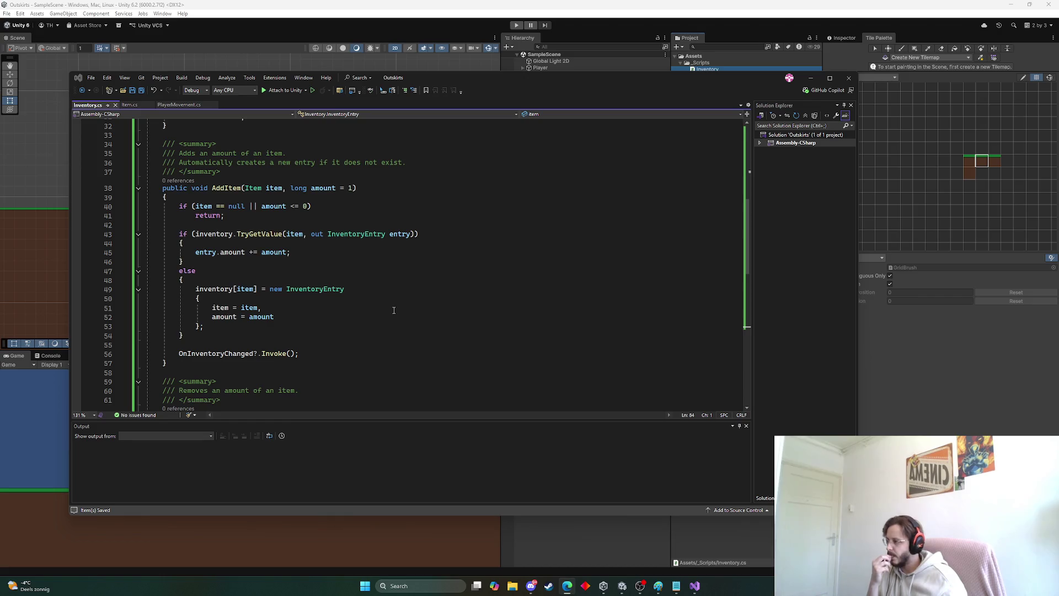
scroll(393, 310, down, 3)
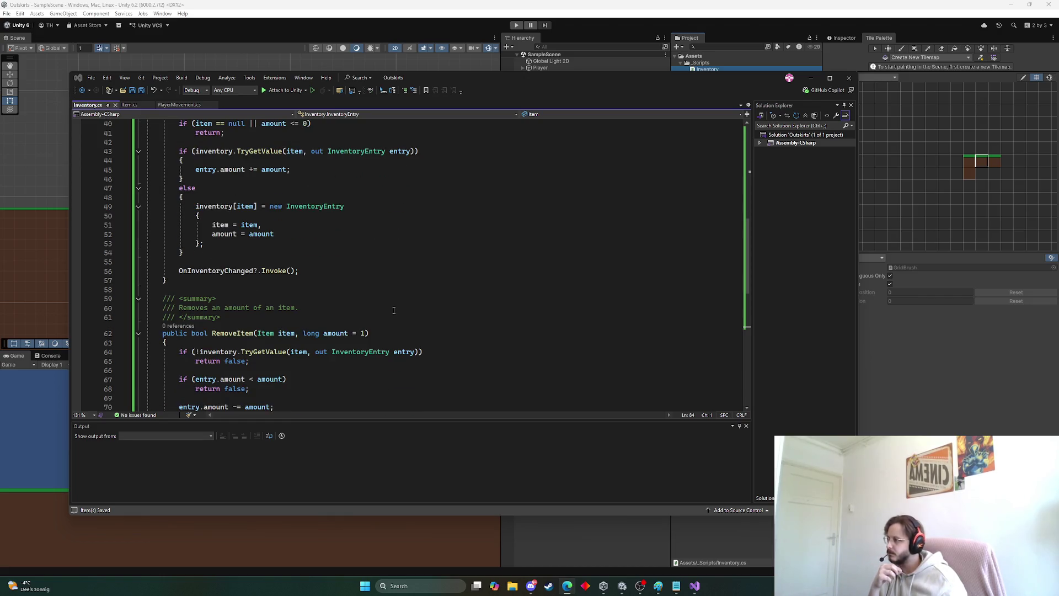
scroll(394, 310, down, 3)
scroll(394, 310, down, 3)
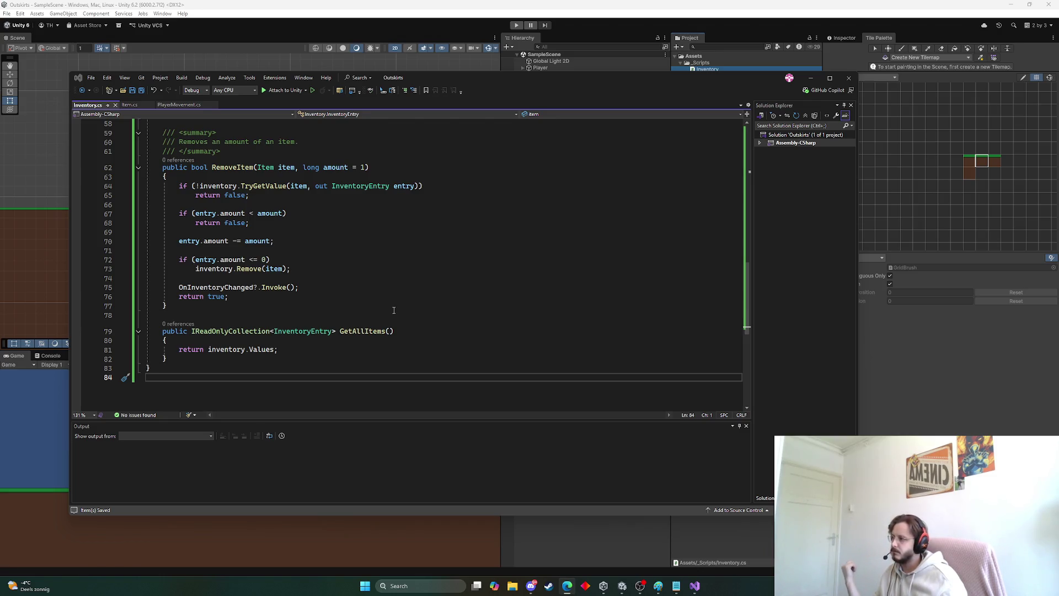
scroll(451, 248, up, 19)
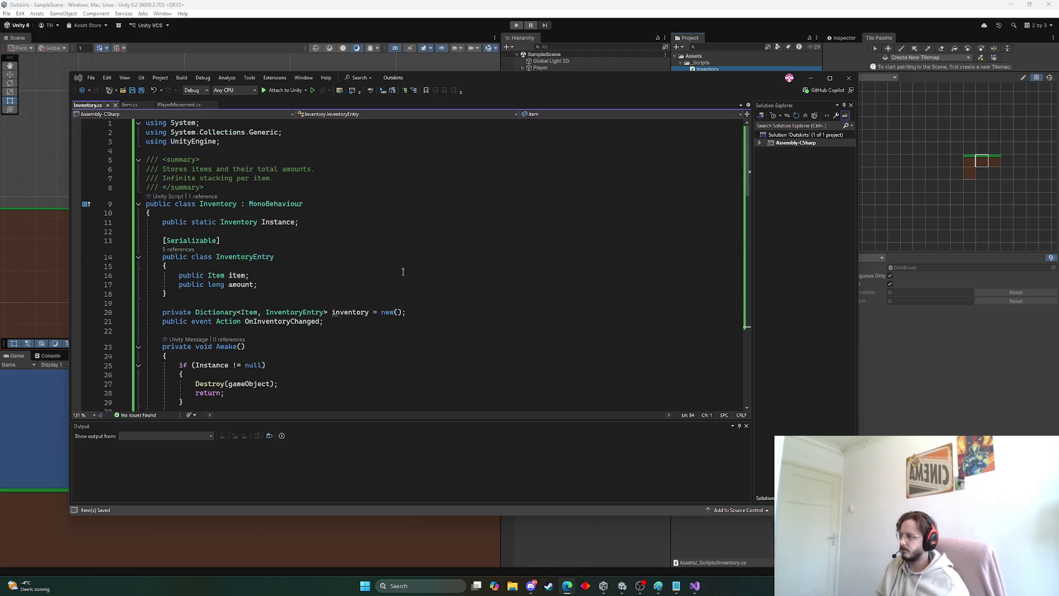
click(451, 248)
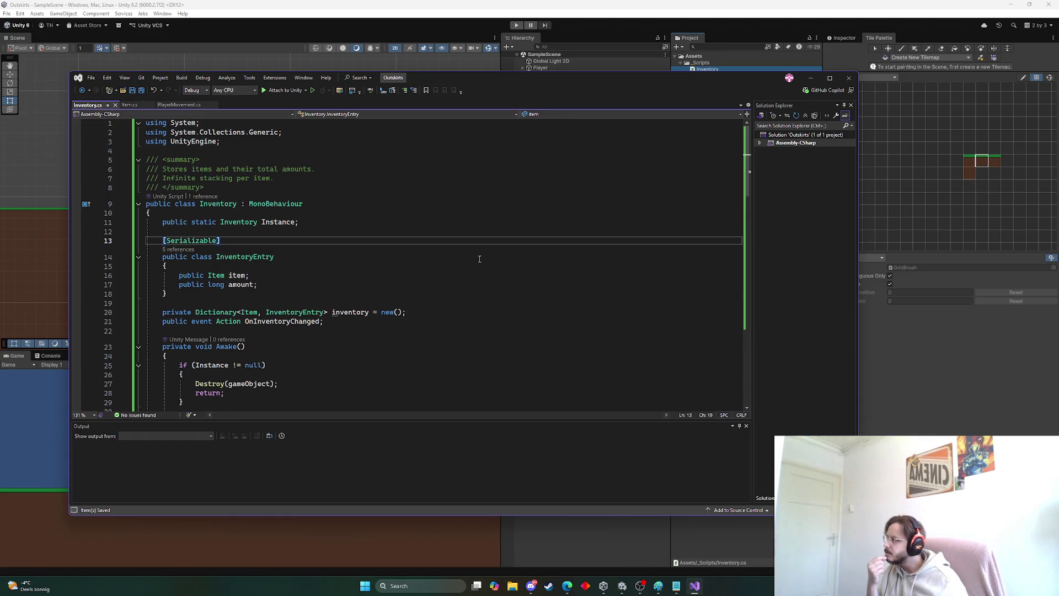
Step: Return to Unity and bring up the _Scripts folder's context menu
click(929, 345)
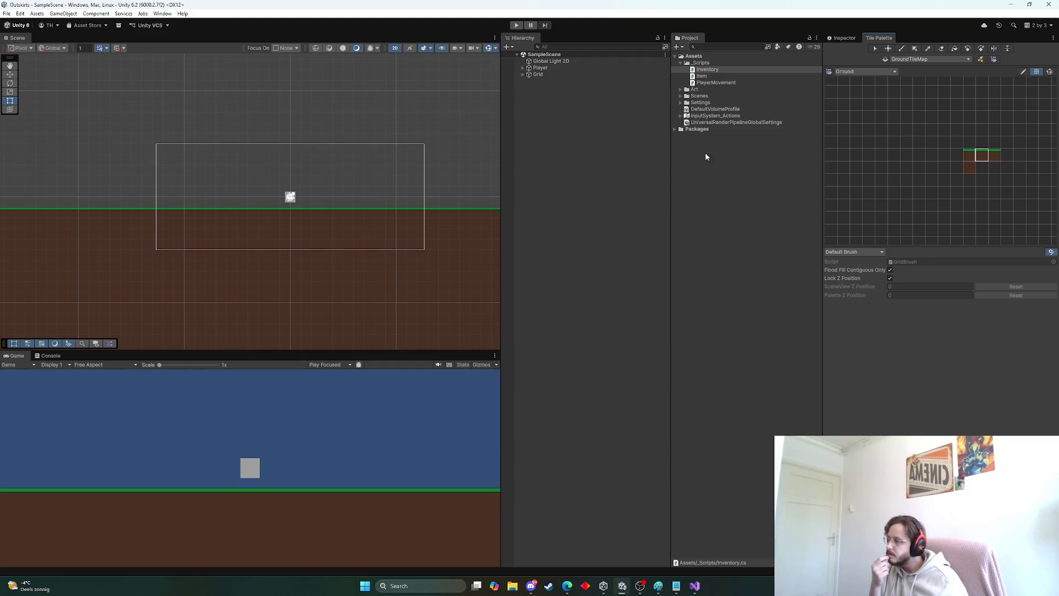
click(708, 64)
right_click(709, 65)
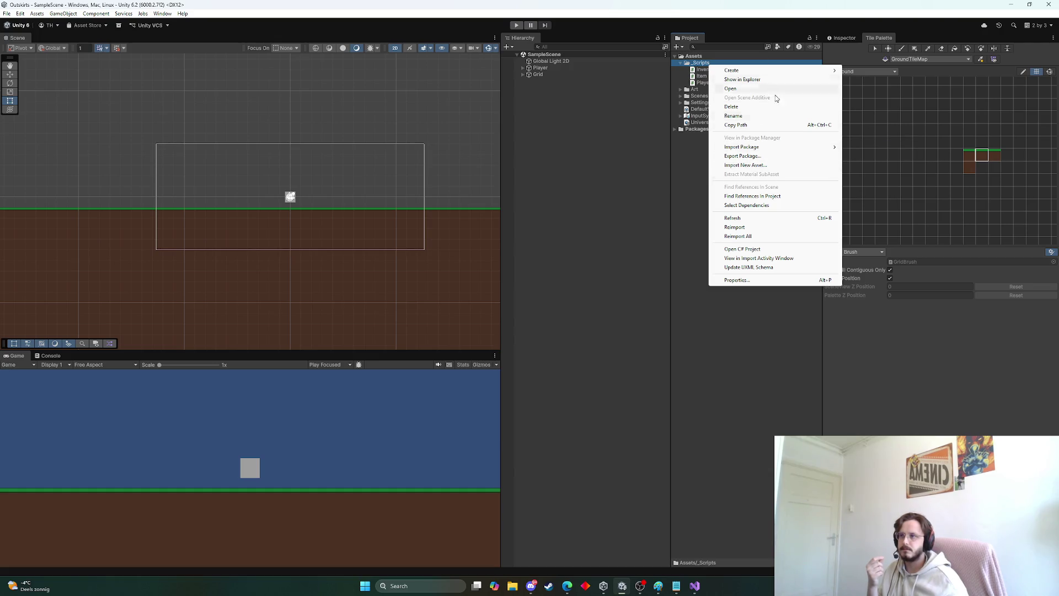
Step: Create a MonoBehaviour script named InventoryUI in _Scripts
mouse_move(778, 72)
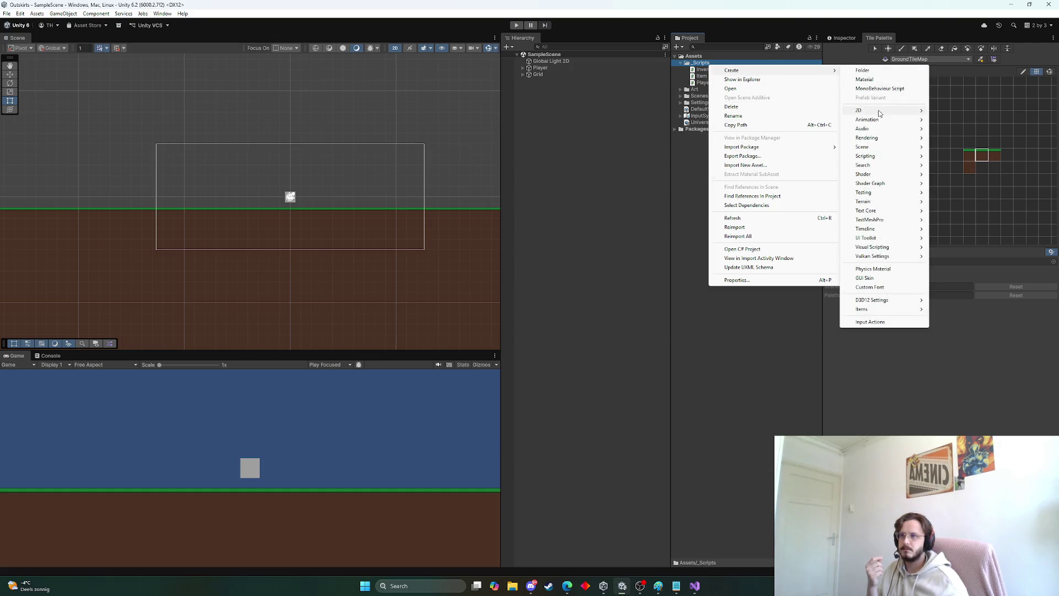
click(880, 89)
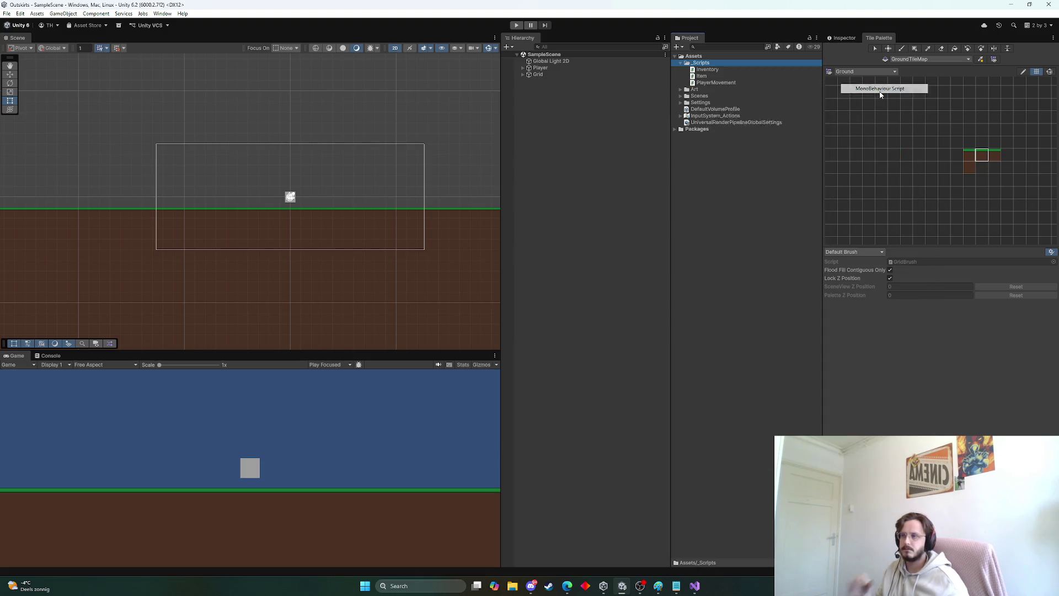
text(InventoryUI)
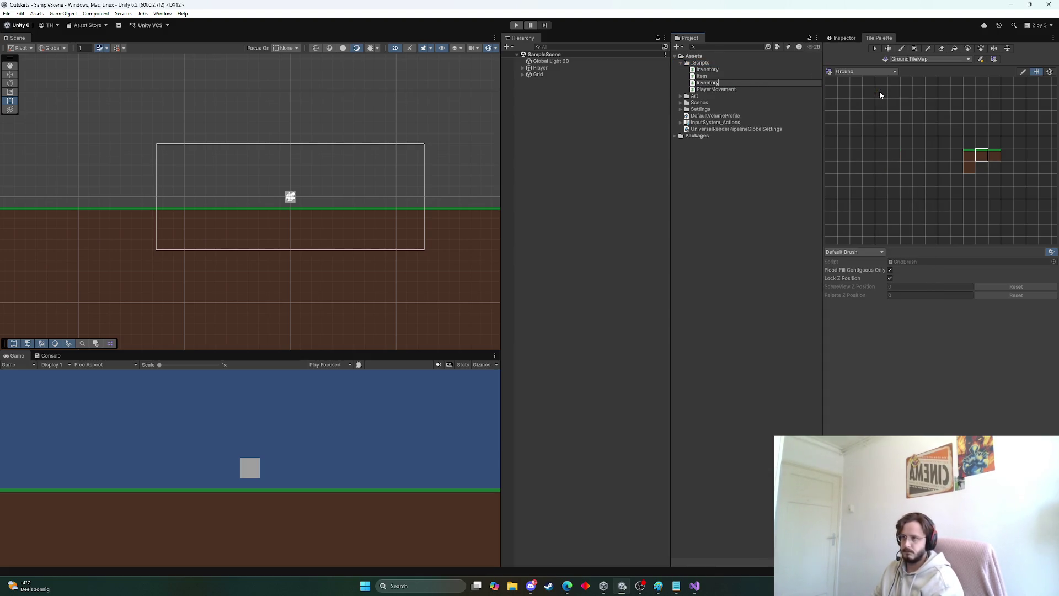
key(Return)
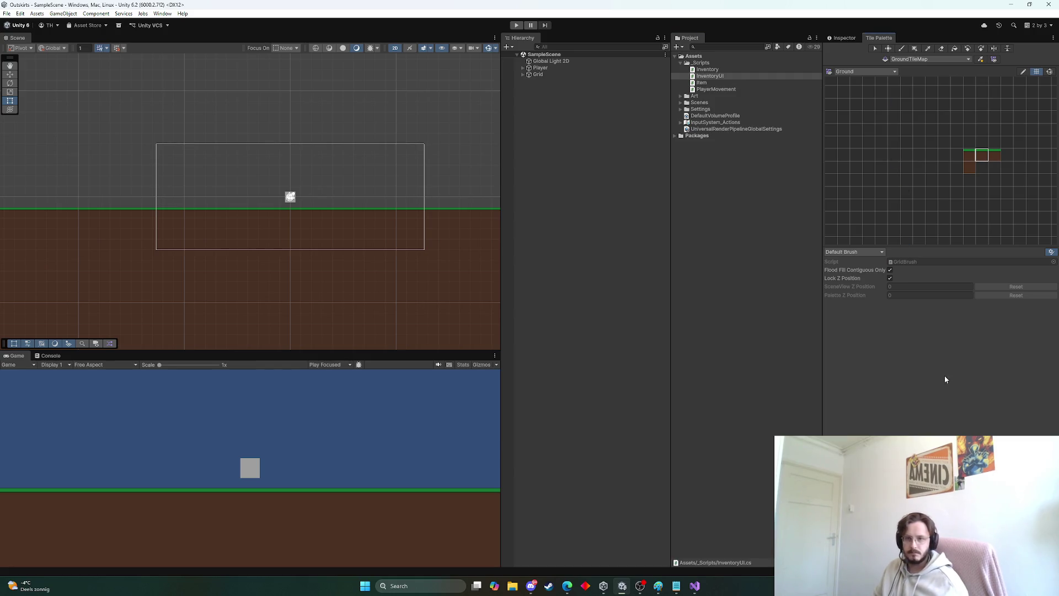
Step: Open the InventoryUI script in Visual Studio for editing
double_click(737, 70)
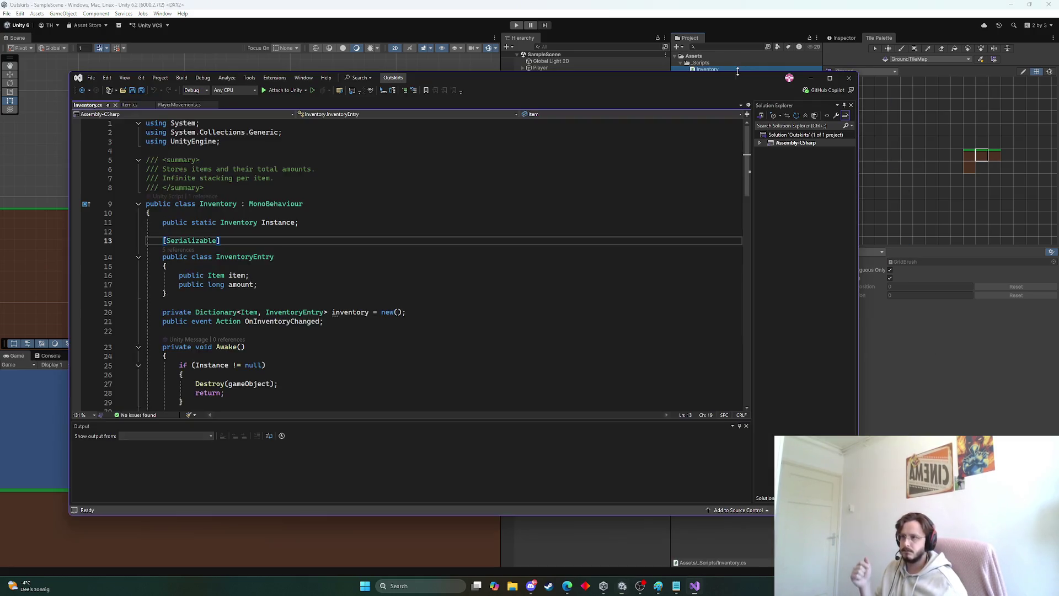
click(897, 330)
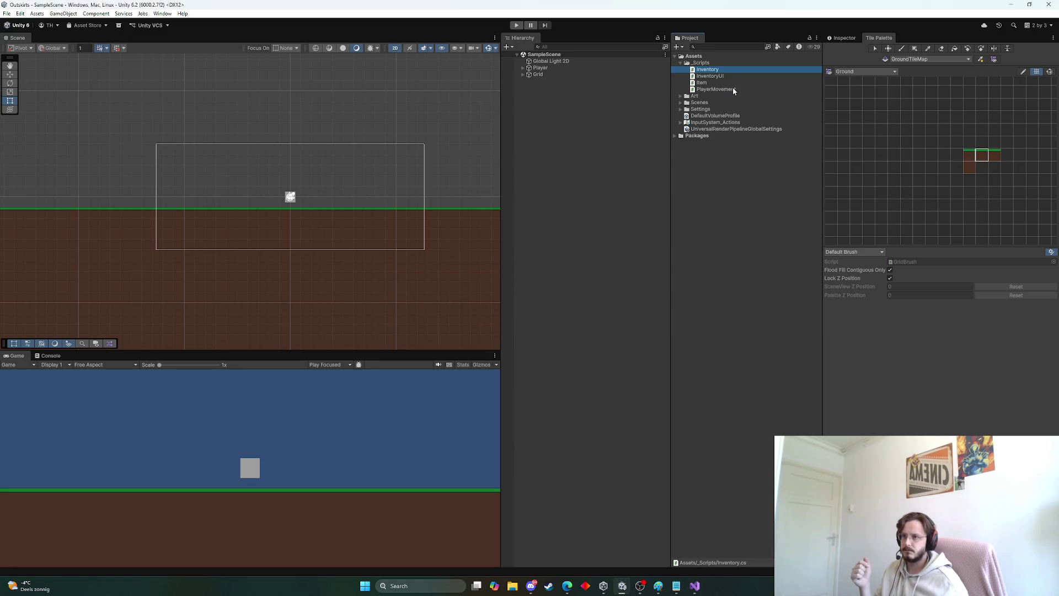
click(722, 77)
double_click(722, 78)
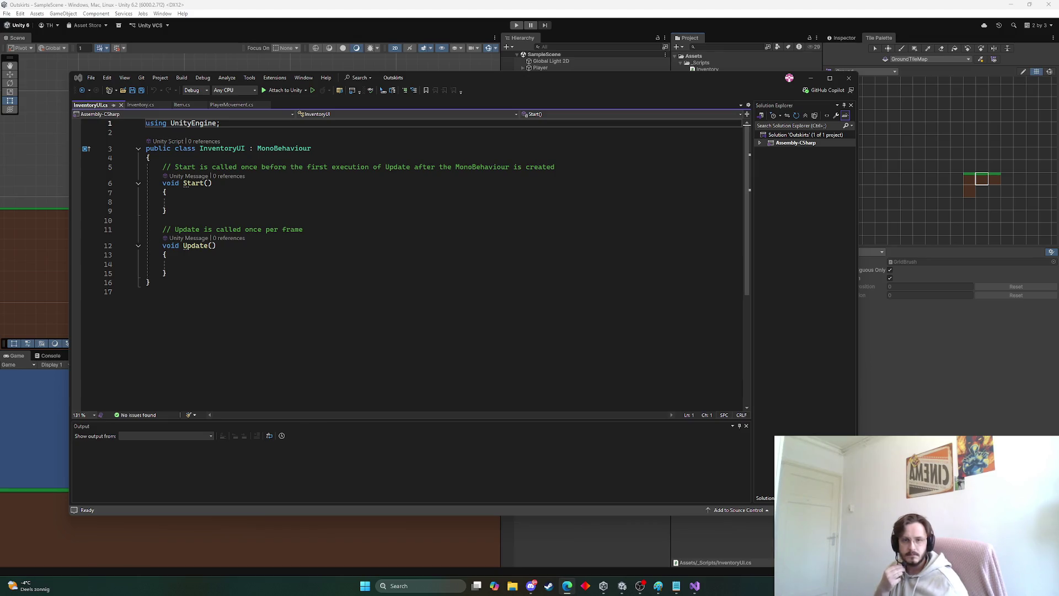
Step: Replace InventoryUI.cs's template with the pasted inventory-display code and save it
click(284, 212)
key(ctrl+a)
key(ctrl+v)
scroll(286, 206, up, 9)
scroll(286, 206, up, 5)
key(ctrl+s)
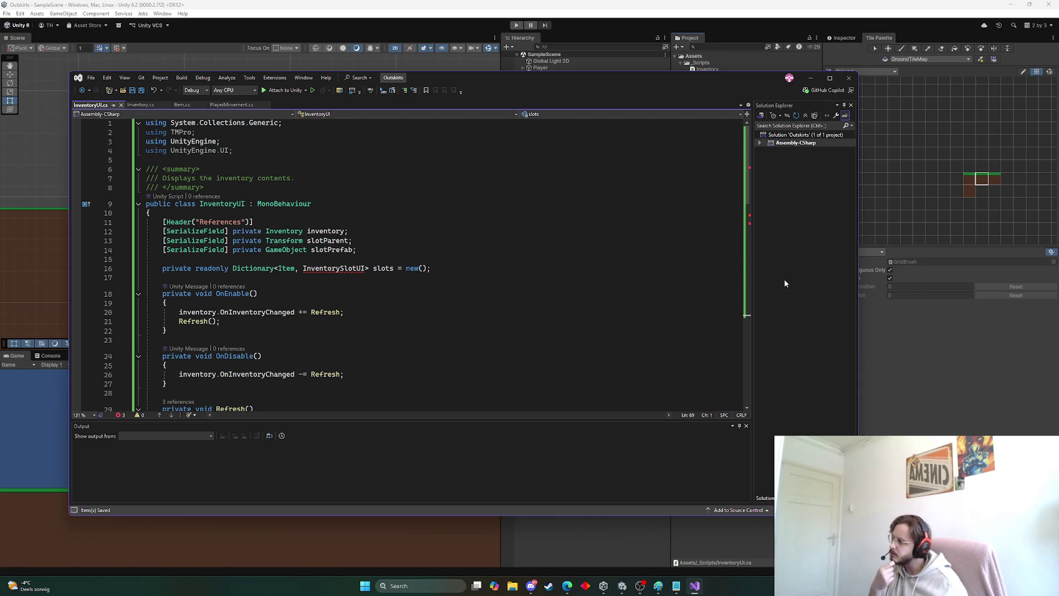
mouse_move(336, 270)
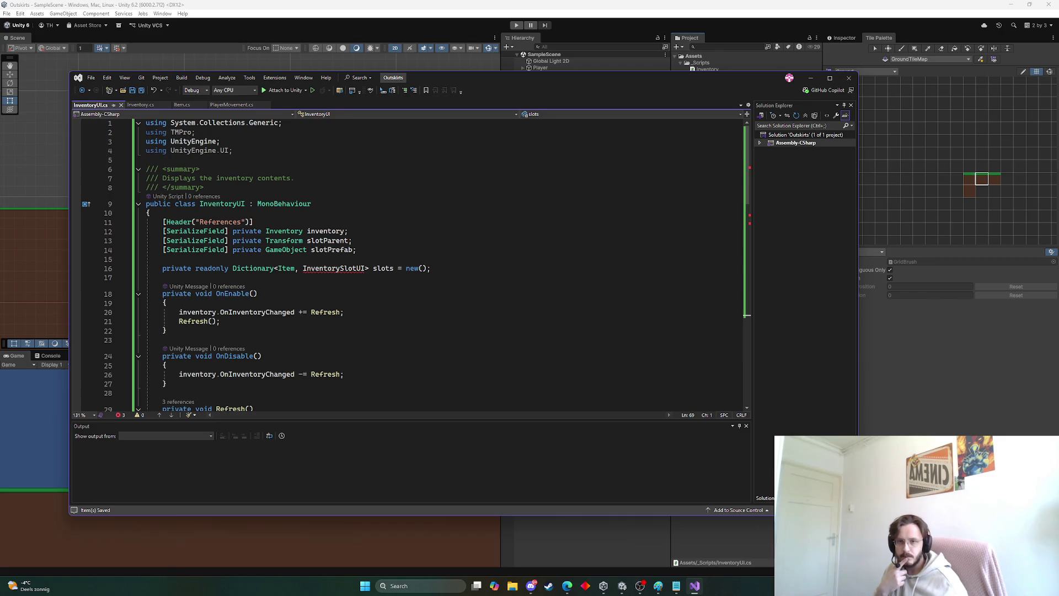
key(alt+Tab)
Step: Back in Unity, create a MonoBehaviour script named InventorySlotUI in _Scripts
click(409, 277)
key(alt+Tab)
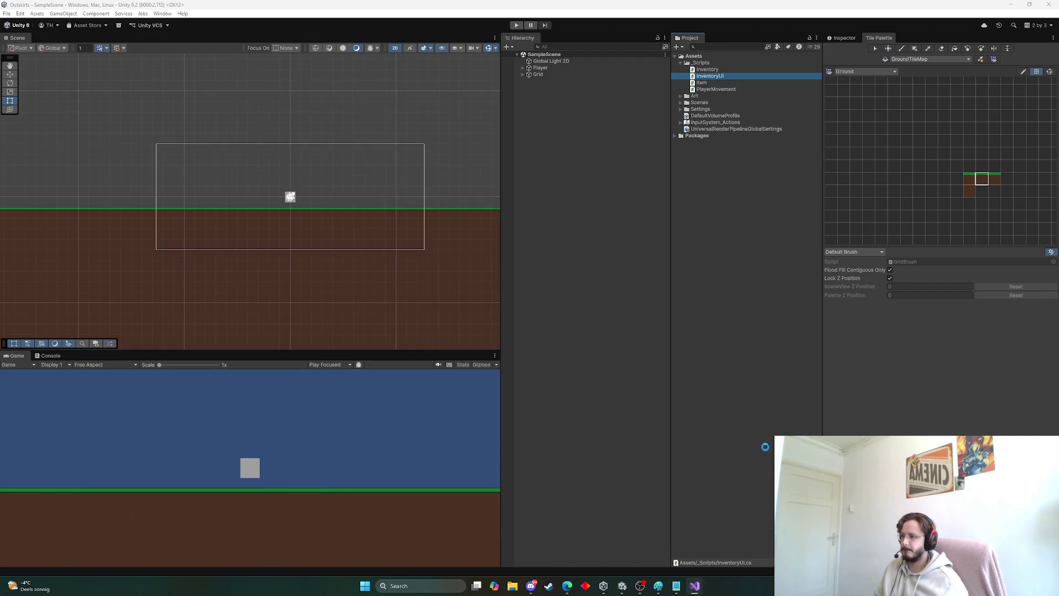
click(709, 64)
right_click(708, 64)
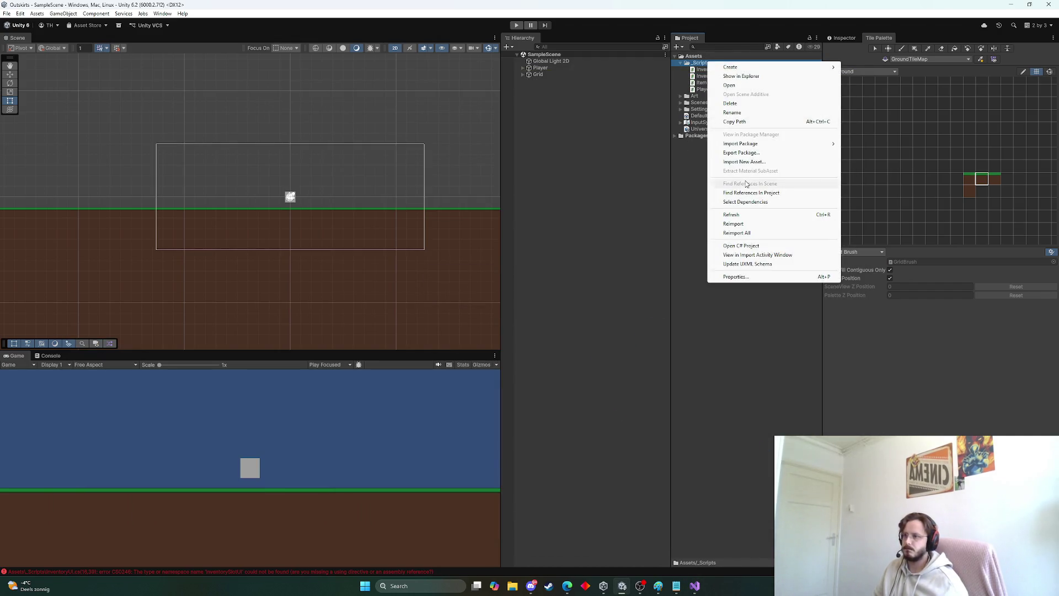
mouse_move(772, 67)
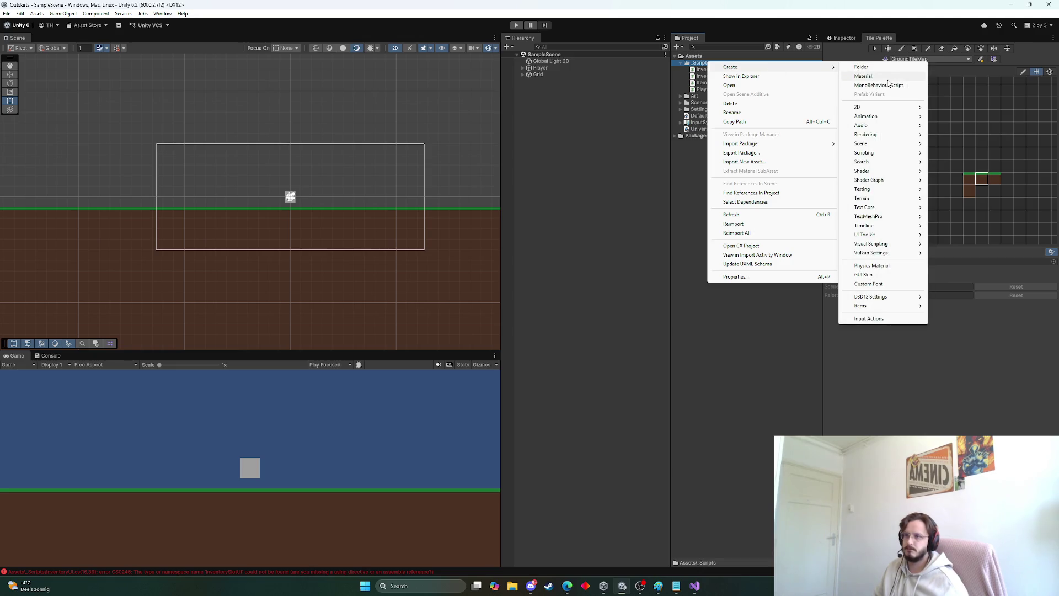
click(883, 85)
key(BackSpace)
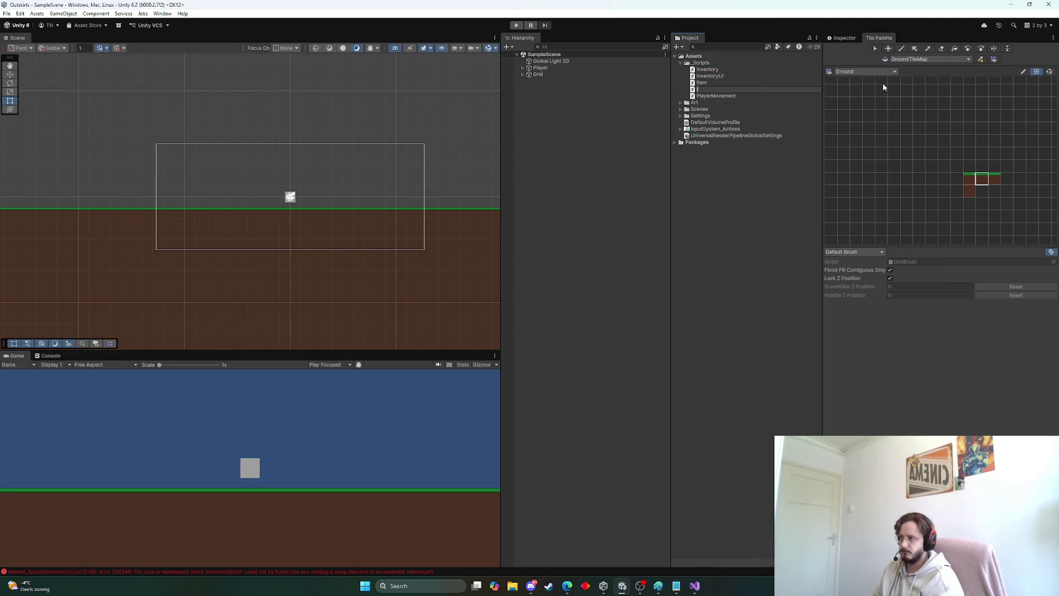
text(InventoryS)
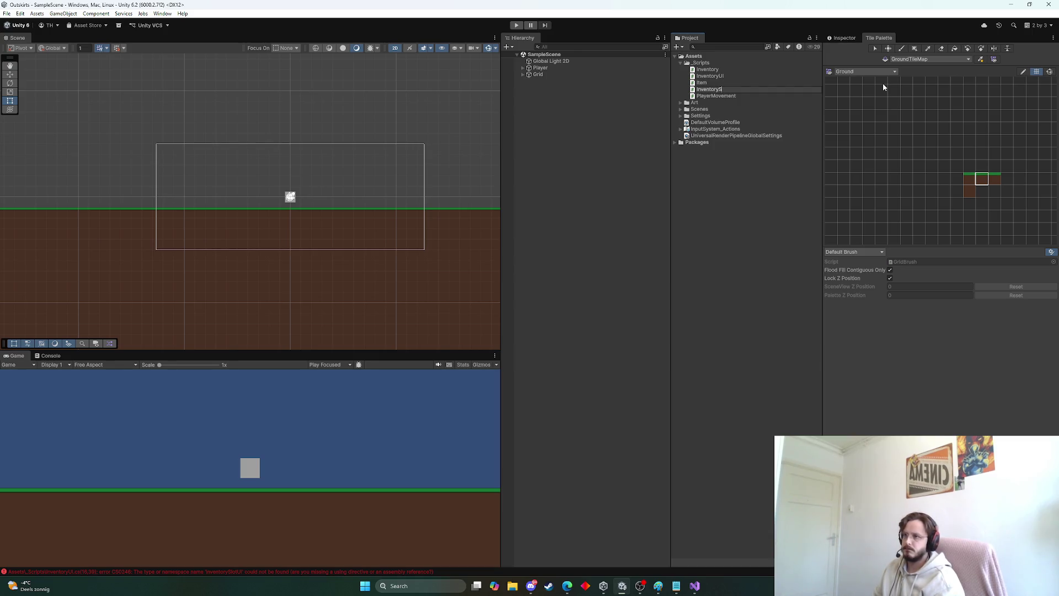
text(lotUI)
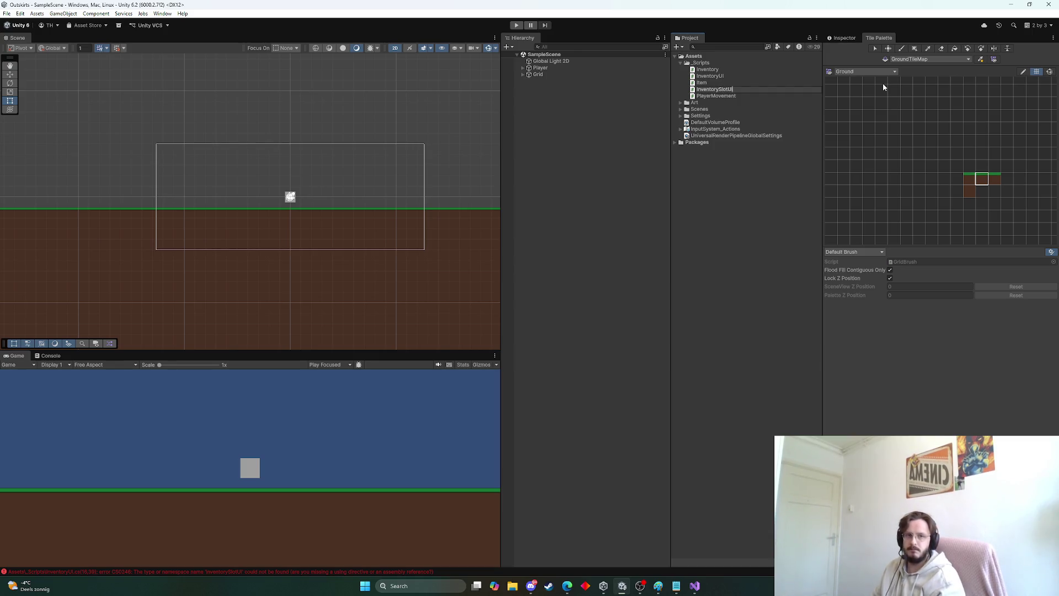
key(Return)
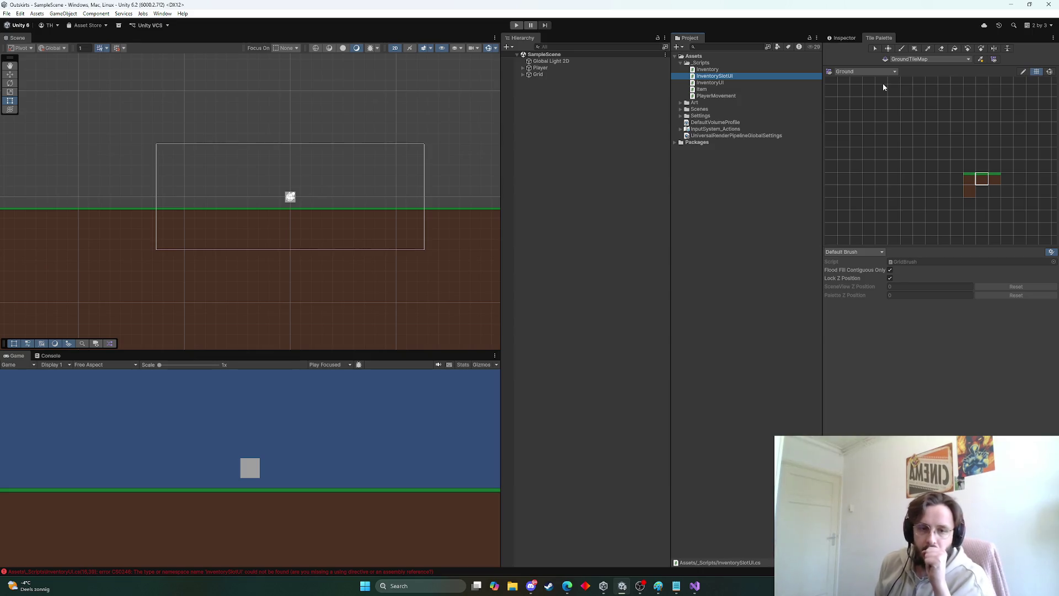
Step: Replace InventorySlotUI.cs's template with slot code (Initialize, SetAmount, FormatAmount) and save
double_click(714, 76)
click(391, 220)
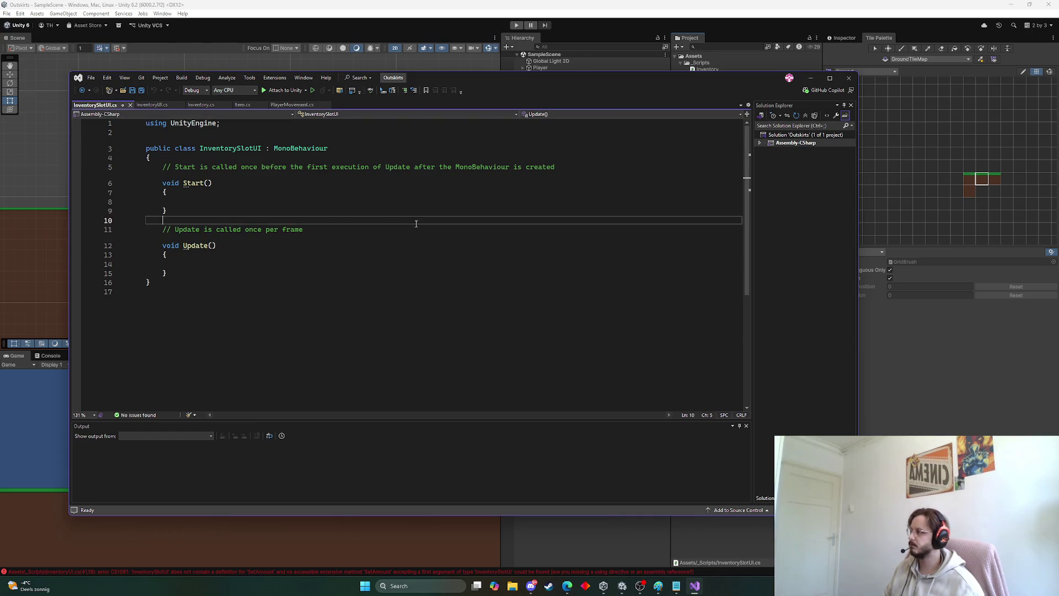
key(ctrl+a)
key(ctrl+v)
key(ctrl+s)
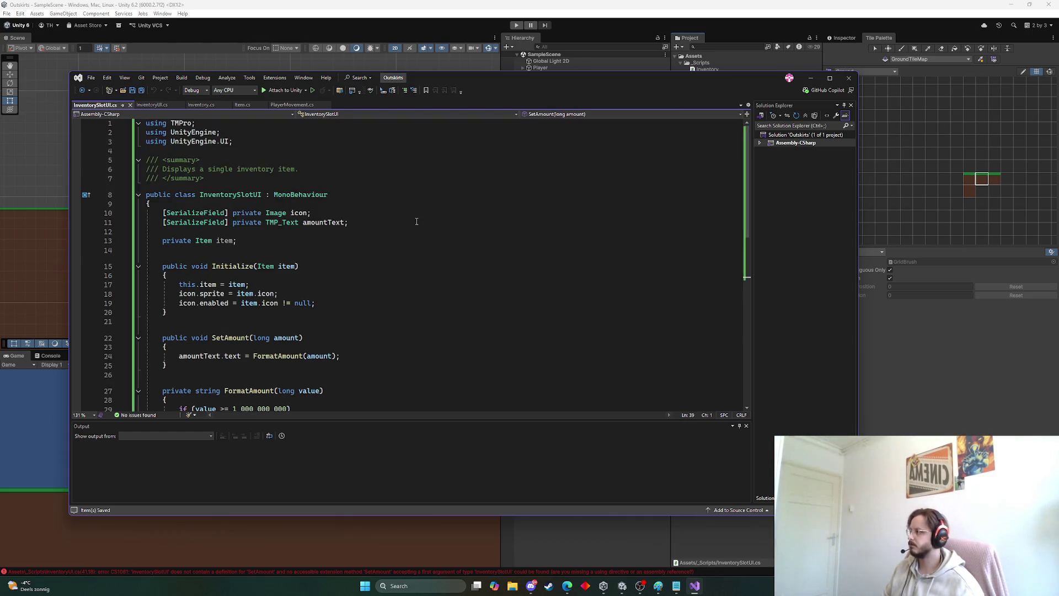
Step: Review the slot code against InventoryUI, then return to Unity to recompile
scroll(445, 241, down, 5)
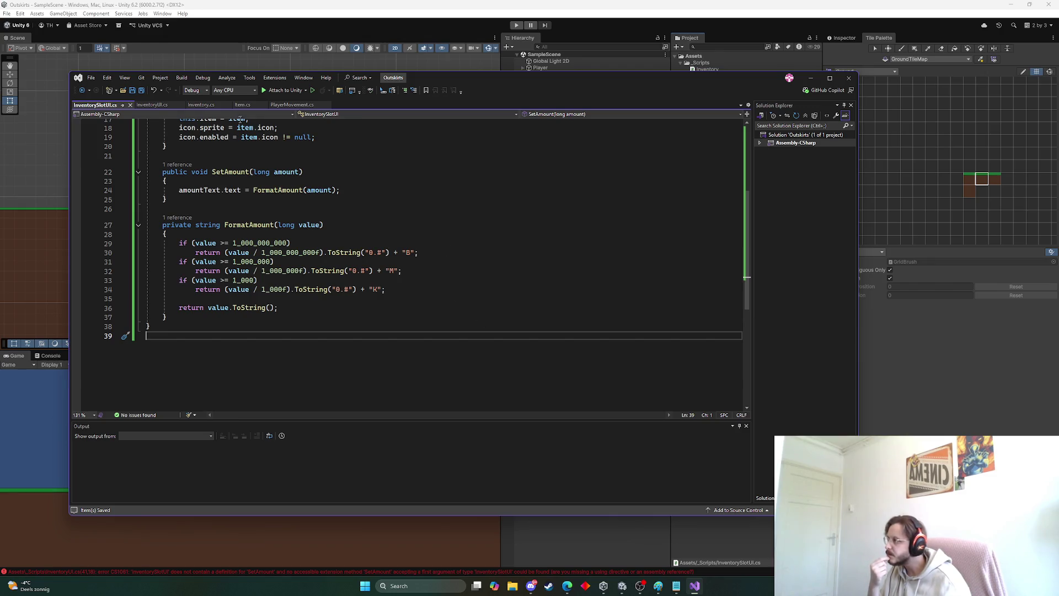
click(160, 105)
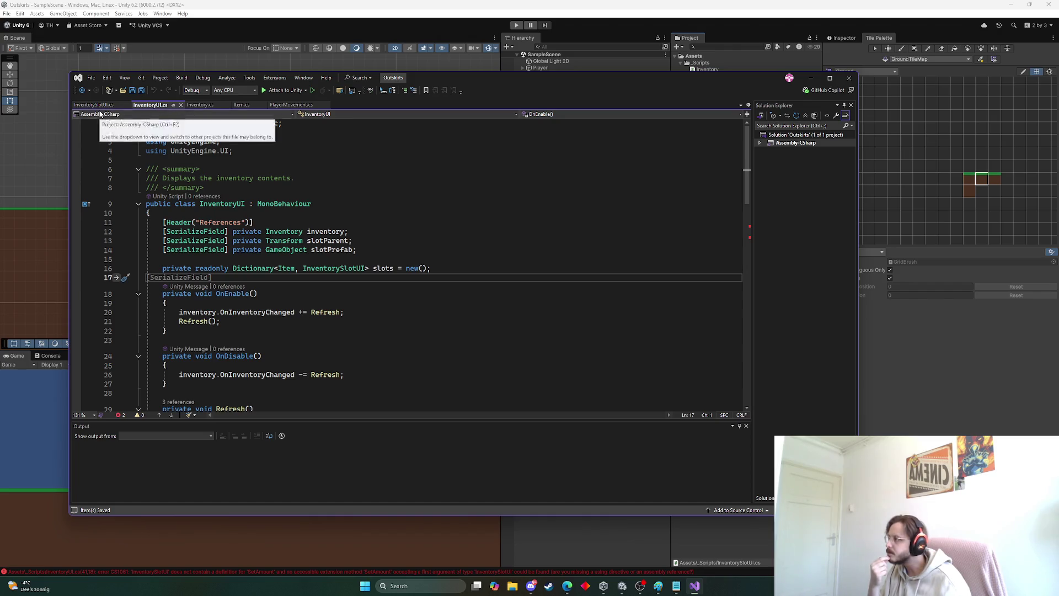
click(95, 105)
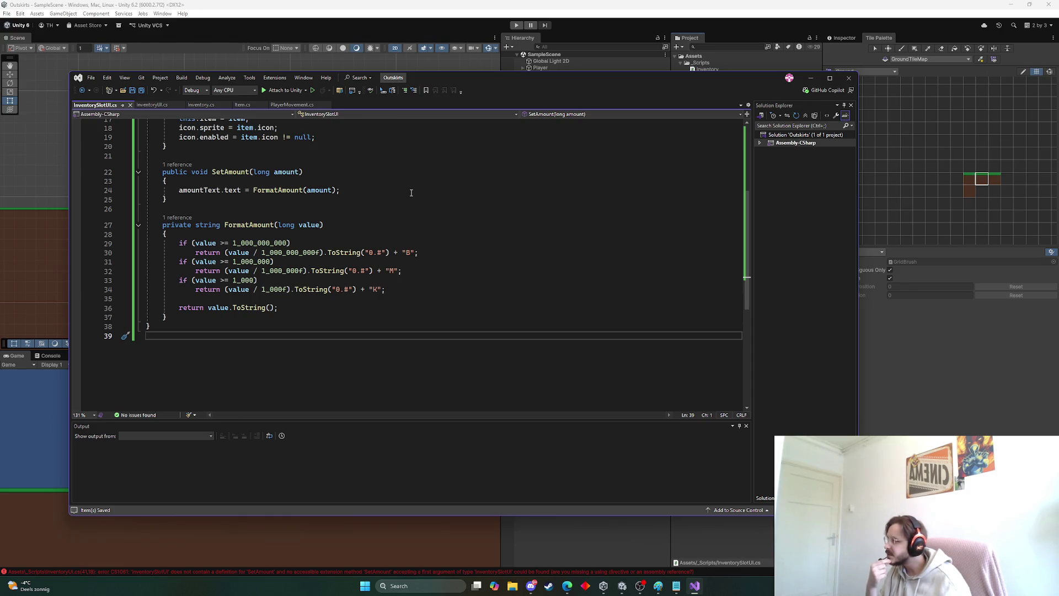
scroll(405, 275, up, 4)
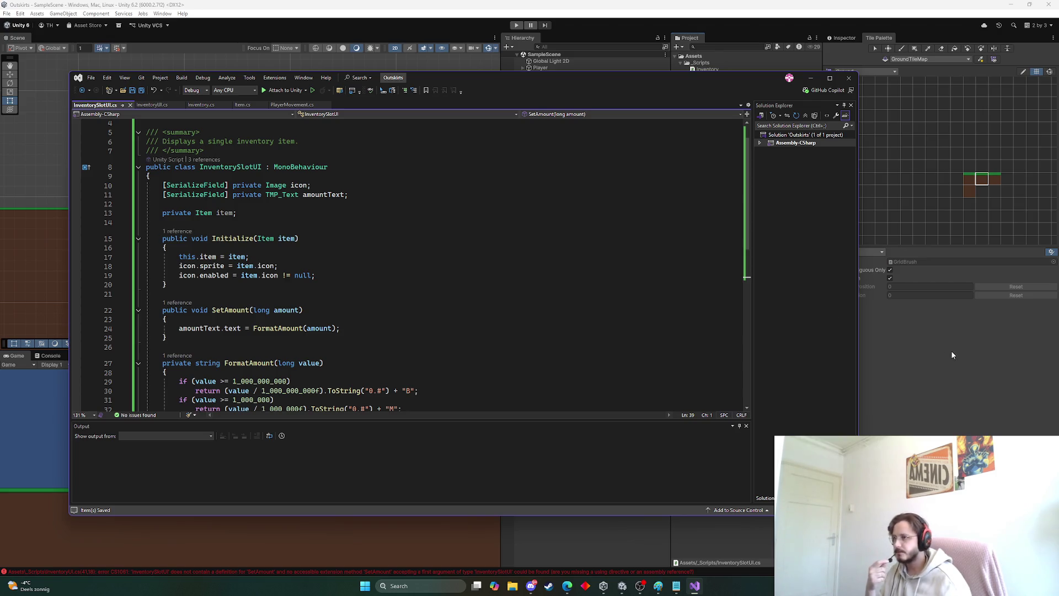
key(alt+Tab)
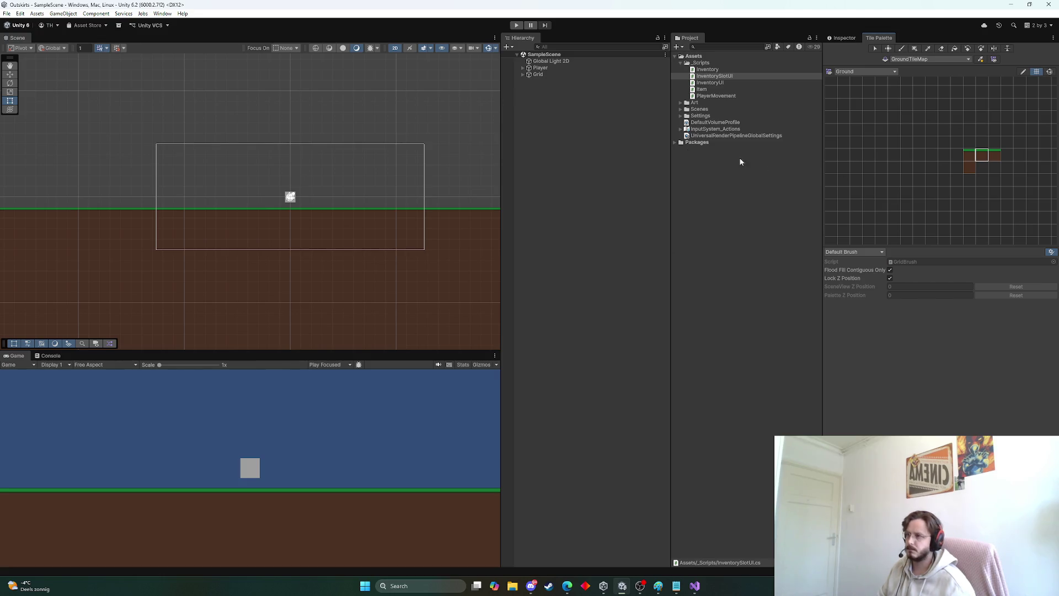
Step: Create a UI Image on a new Canvas and frame it in the scene
right_click(553, 111)
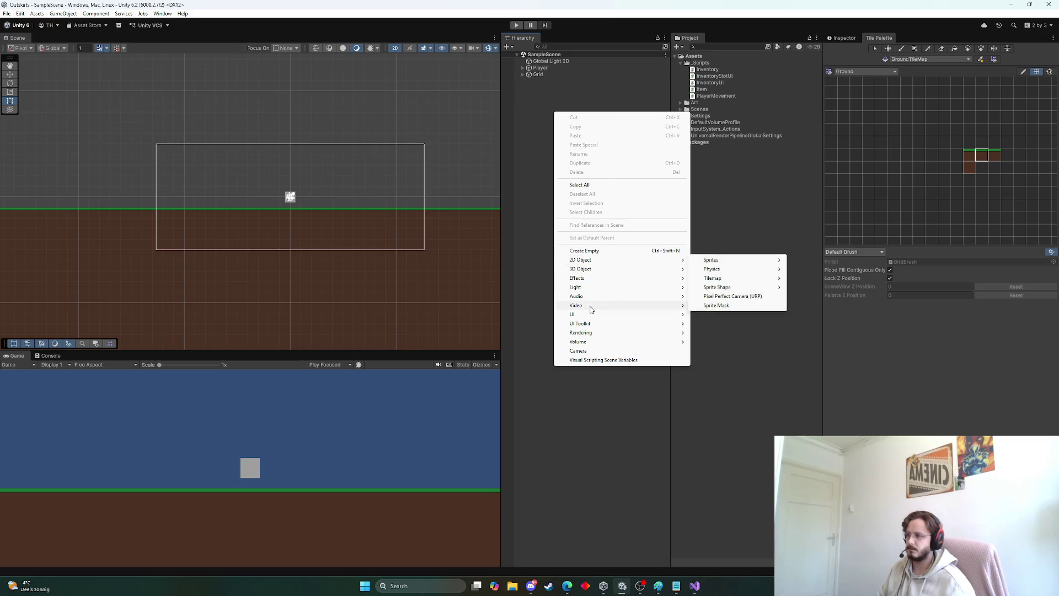
mouse_move(592, 317)
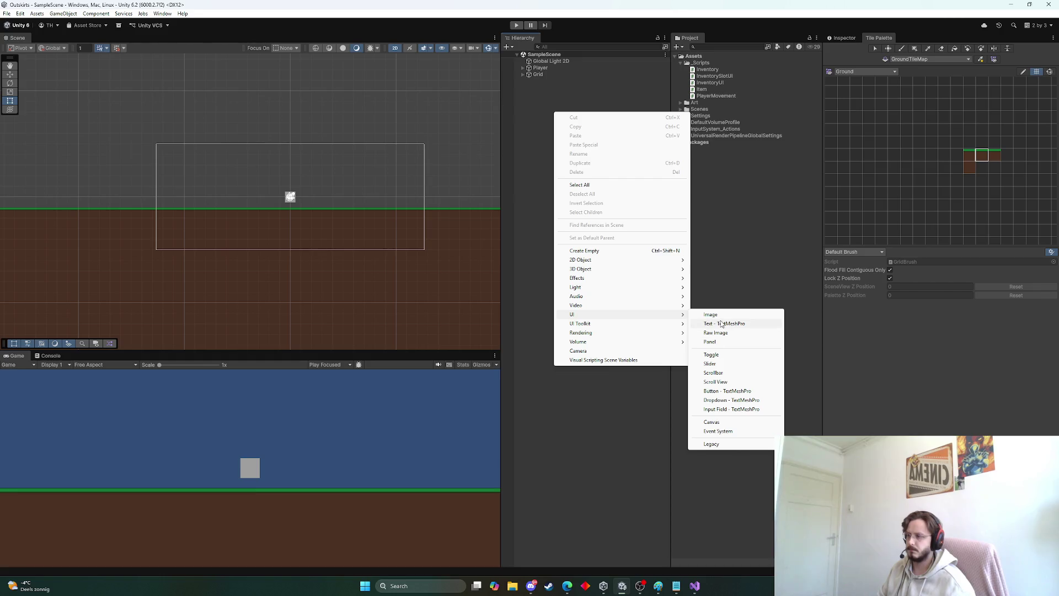
click(712, 315)
double_click(550, 89)
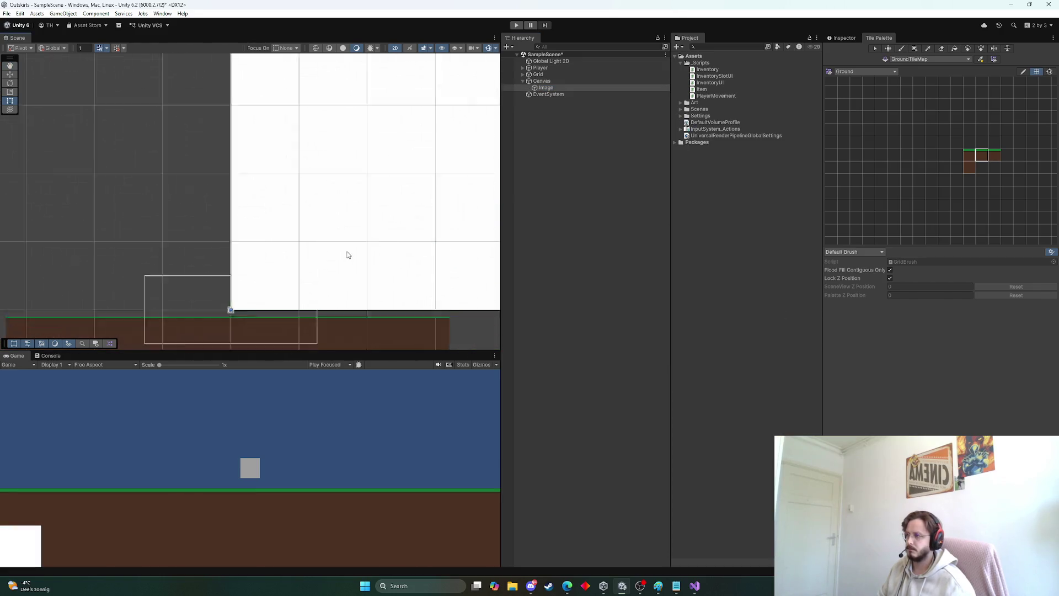
Step: Add the Inventory Slot UI component to the Image
click(843, 37)
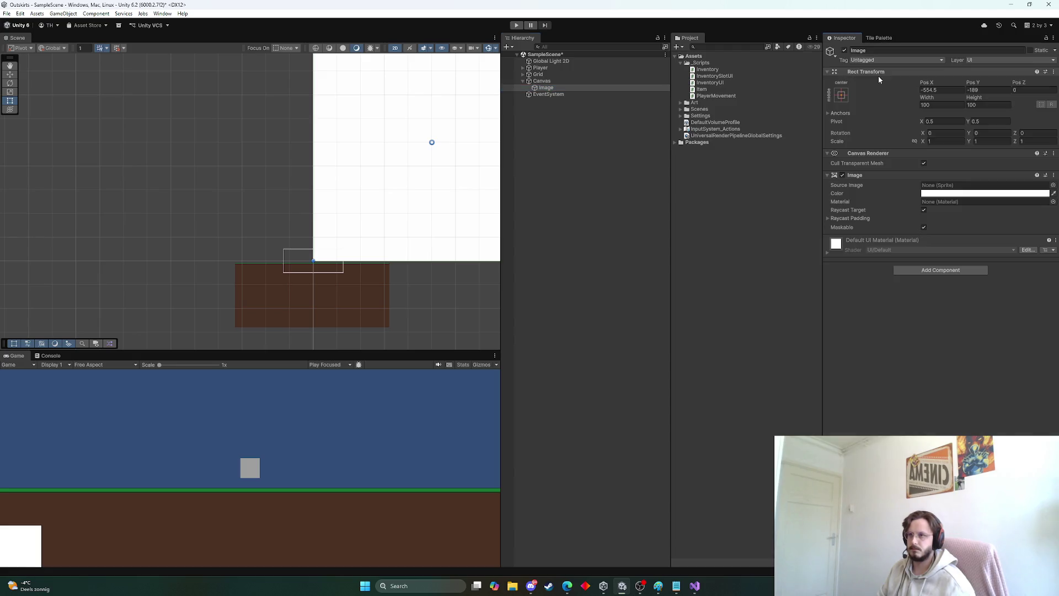
click(938, 271)
text(Invent)
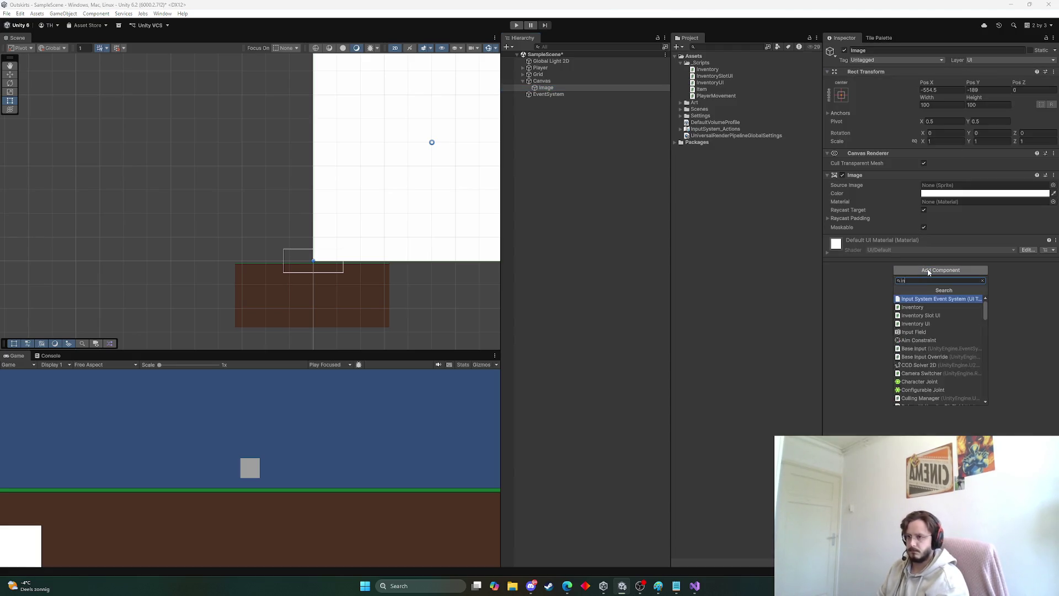
key(Down)
key(Return)
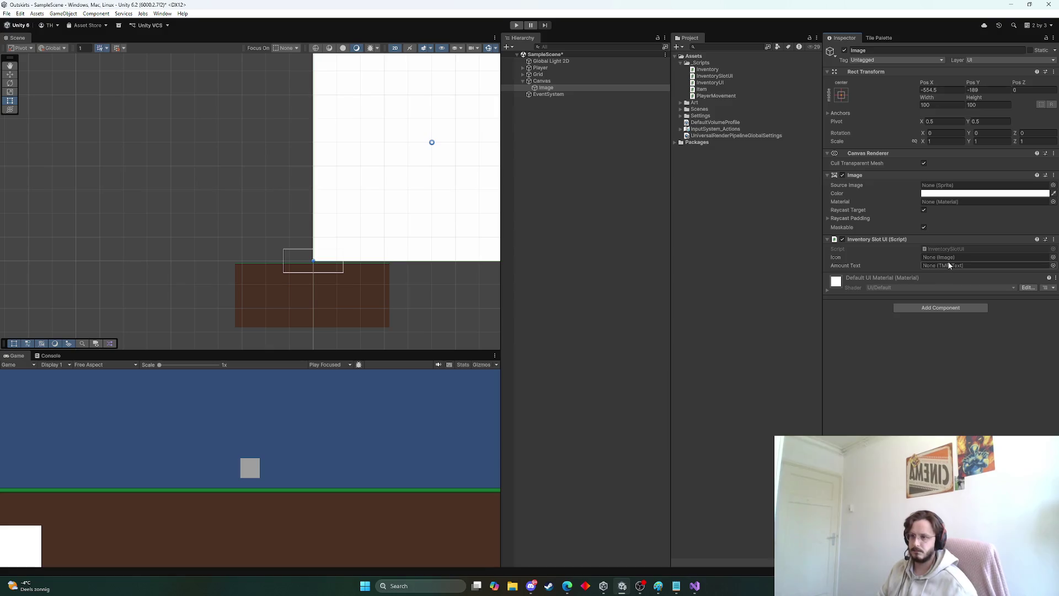
Step: Assign the Image component to the Inventory Slot UI's Icon field
scroll(478, 234, down, 2)
scroll(479, 233, down, 5)
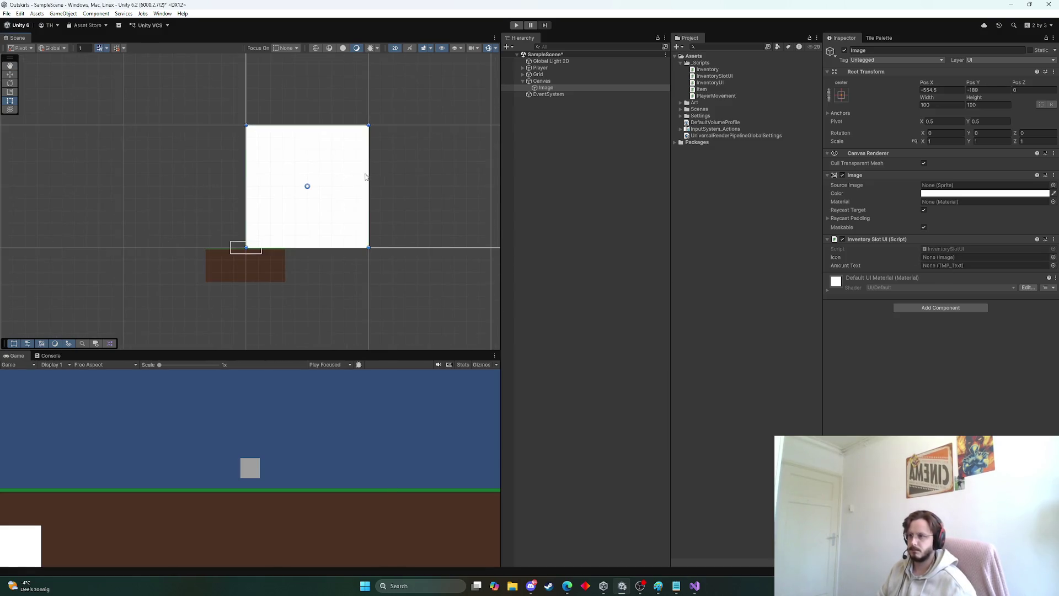
scroll(338, 224, down, 5)
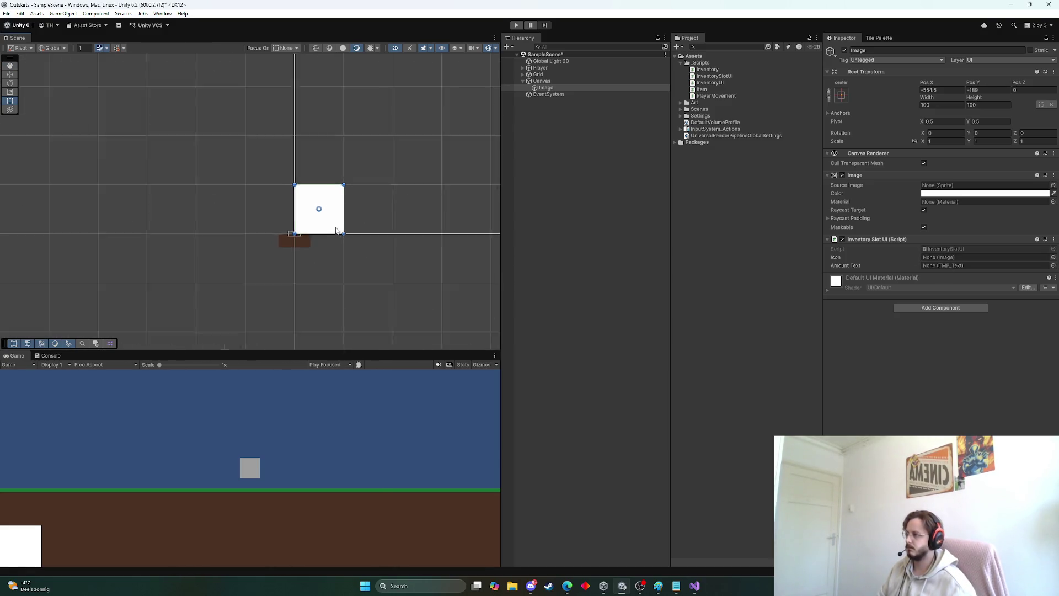
scroll(331, 220, up, 4)
drag(279, 259, 338, 247)
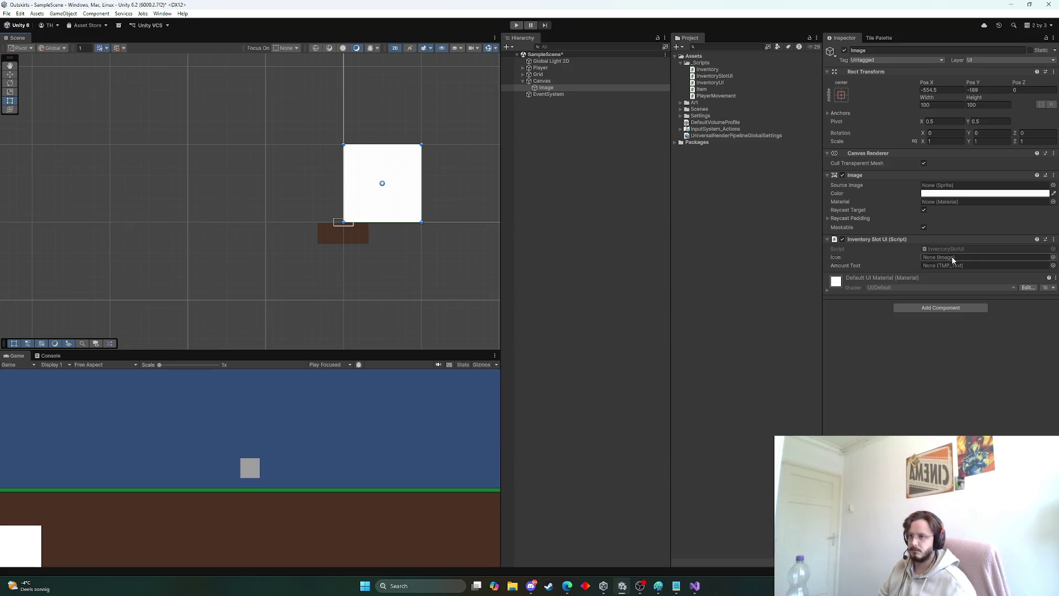
drag(854, 175, 945, 258)
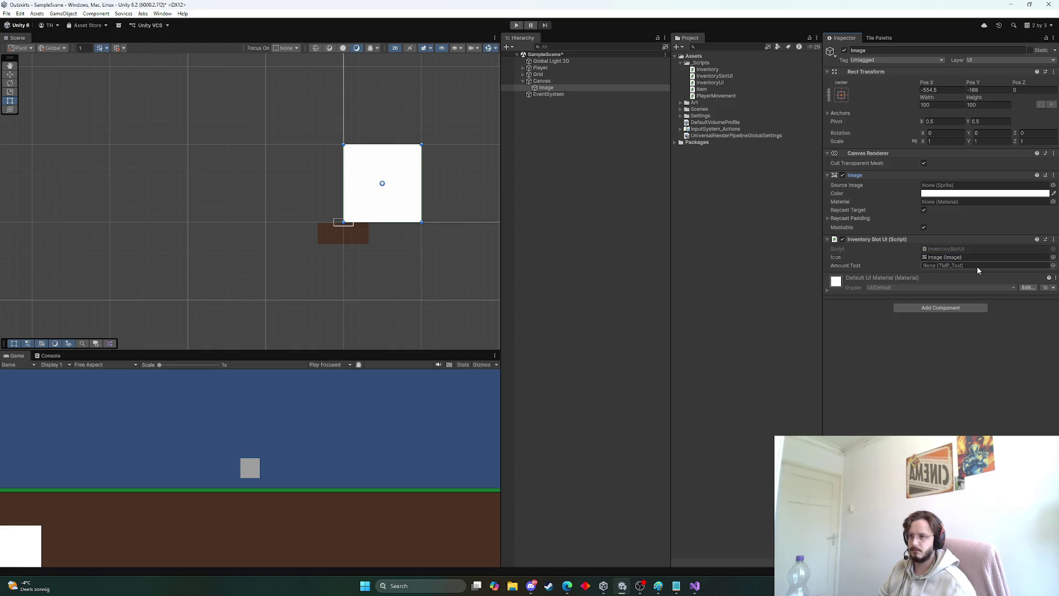
right_click(552, 87)
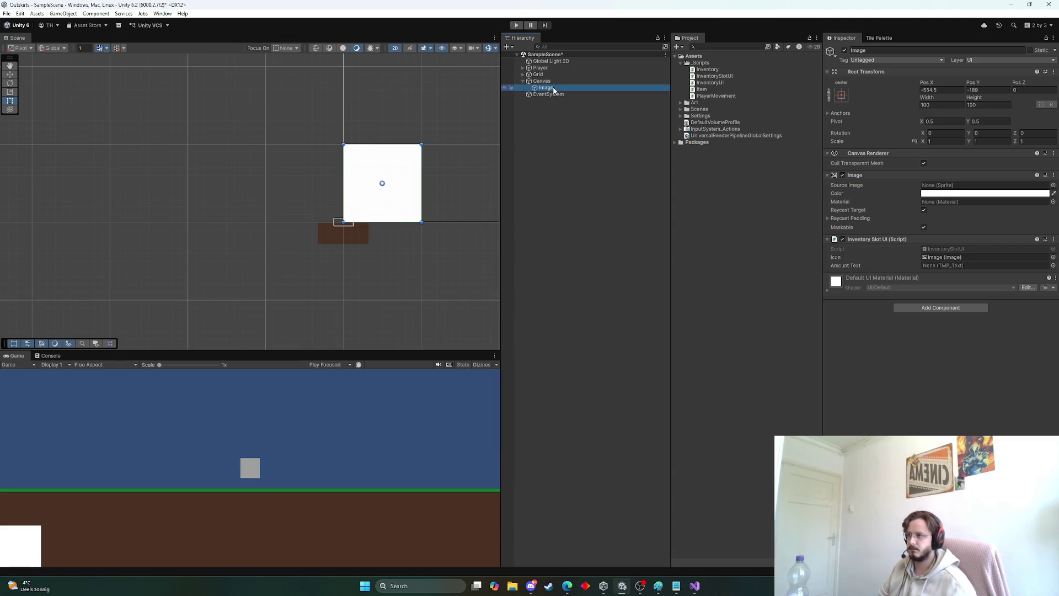
Step: Add a Text - TextMeshPro child under the Image, importing the TMP Essentials
mouse_move(587, 313)
click(720, 318)
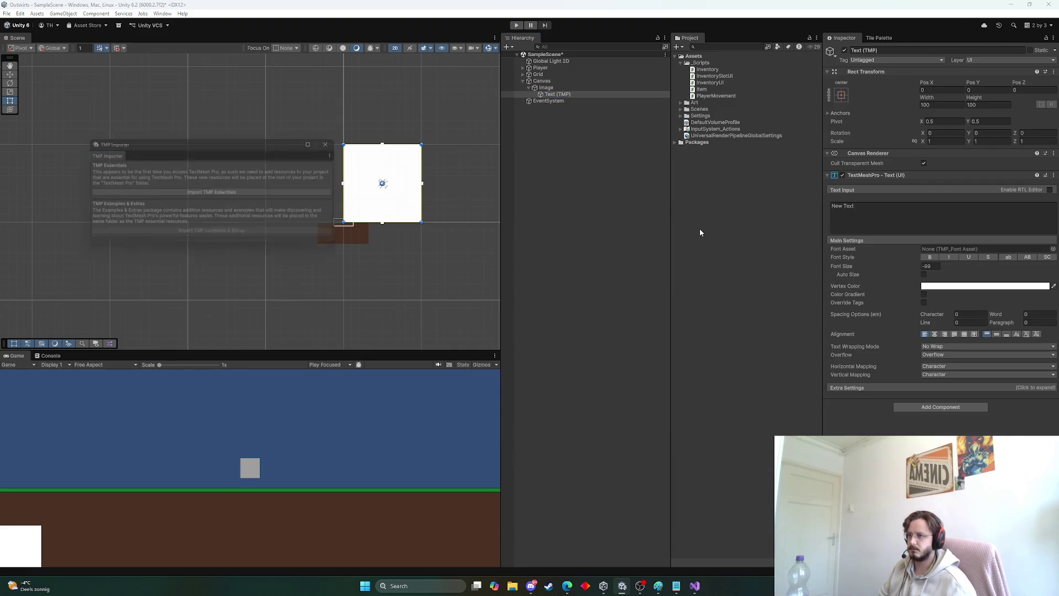
click(207, 193)
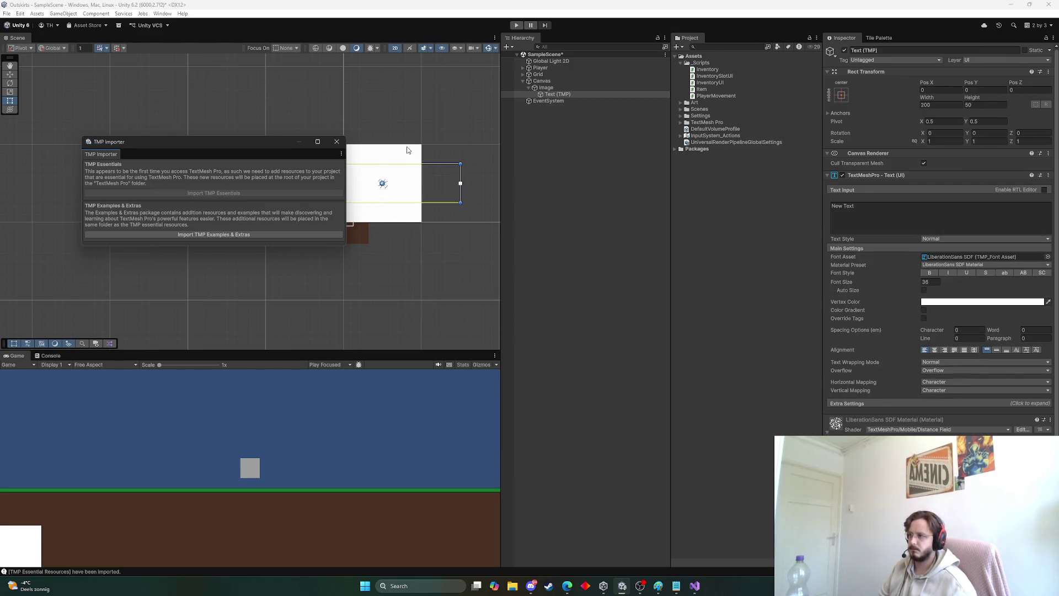
click(336, 142)
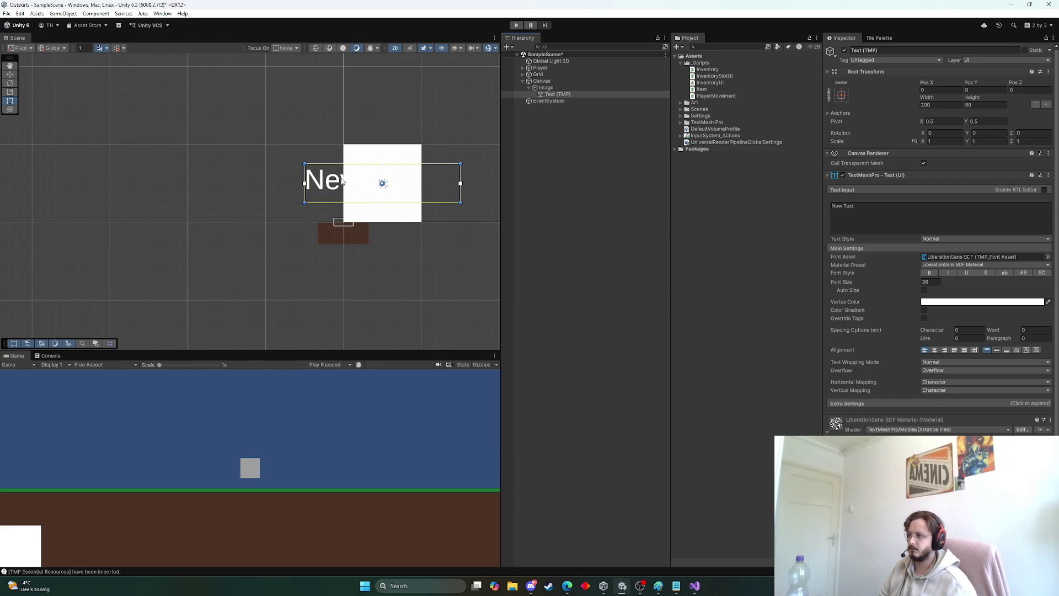
Step: Move the New Text above the slot and shift the white slot up and right
mouse_move(341, 179)
mouse_down()
mouse_move(345, 129)
mouse_move(362, 125)
mouse_move(349, 127)
mouse_up()
double_click(546, 88)
drag(287, 284, 380, 221)
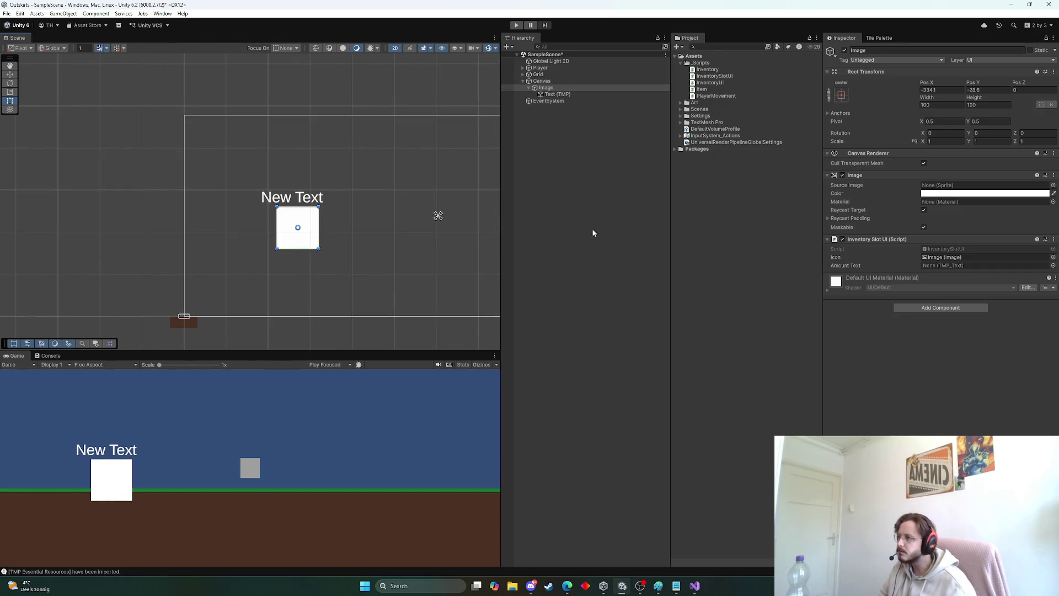
Step: Drag the Image's Text (TMP) child into the Inventory Slot UI's Amount Text field
click(552, 88)
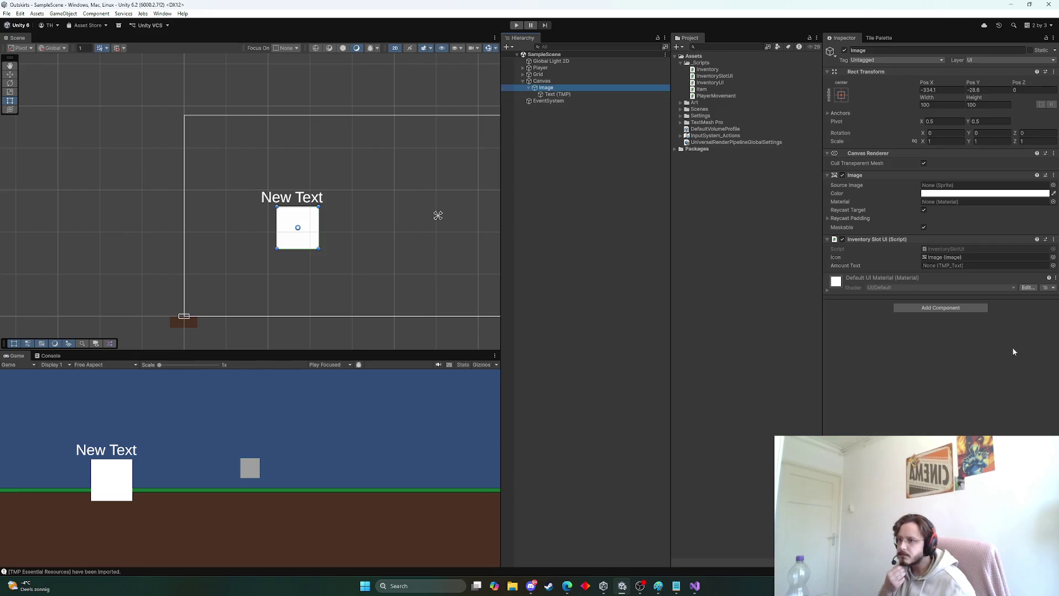
drag(550, 95, 982, 266)
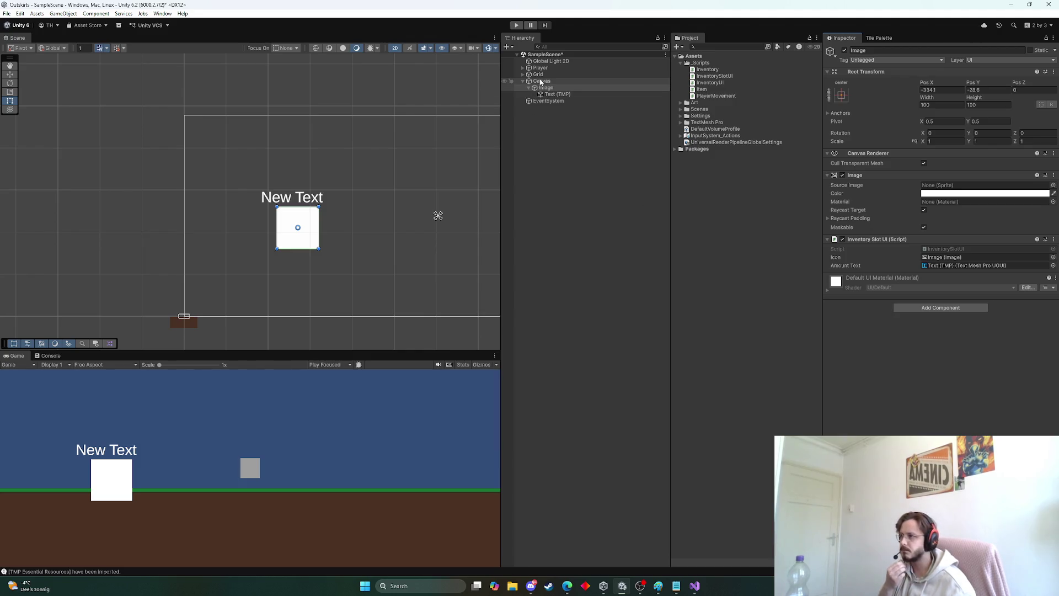
scroll(246, 219, up, 3)
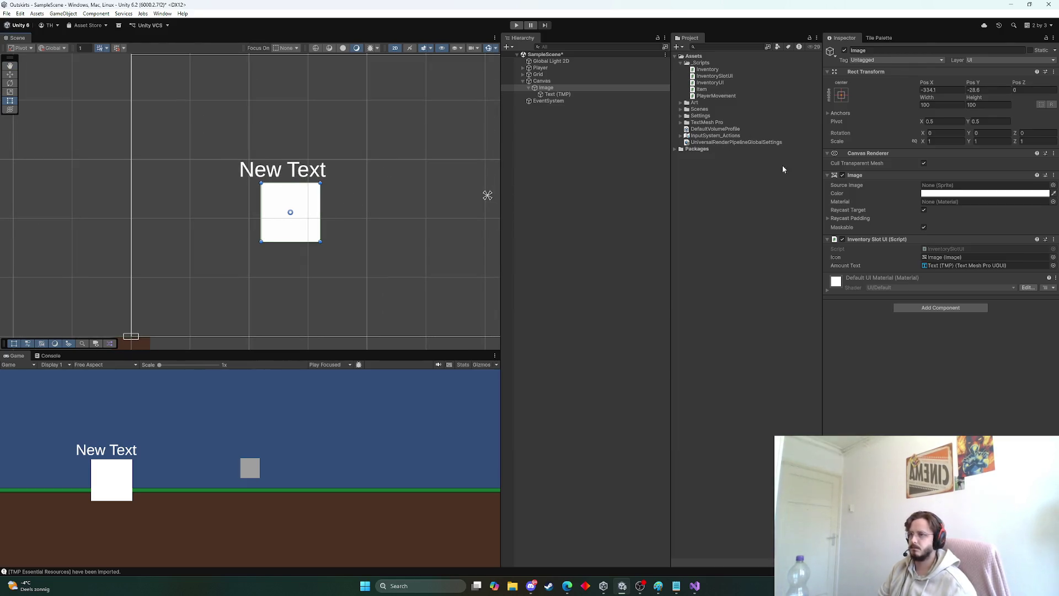
click(293, 172)
Step: Move the New Text onto the slot, then reset the Image's Rect Transform to centre it
drag(299, 173, 319, 226)
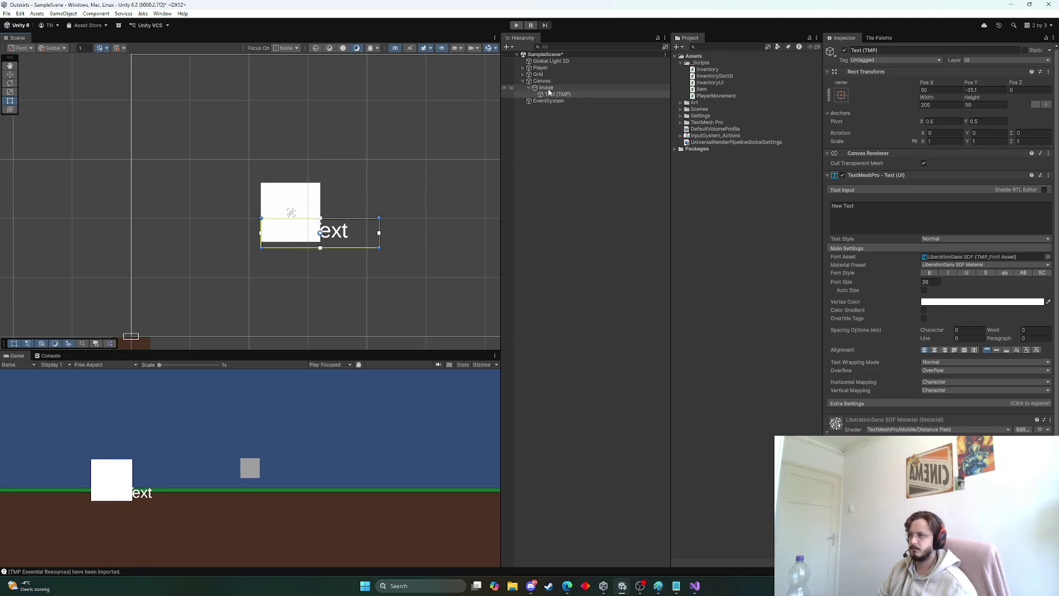
click(548, 88)
click(1054, 72)
click(1018, 84)
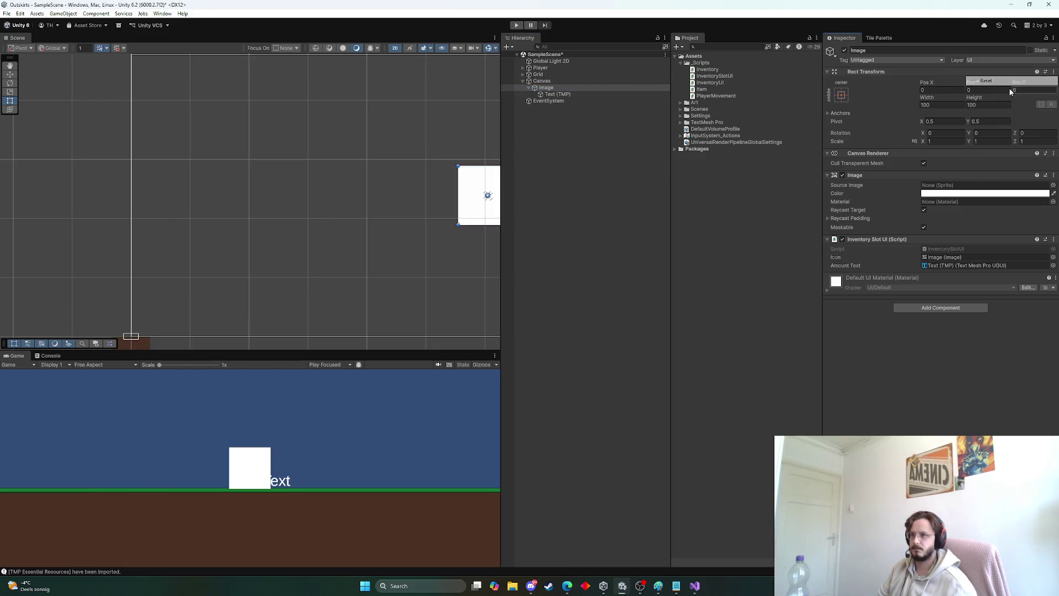
Step: Anchor the Text (TMP) to bottom-stretch with Alt so it spans the slot's lower edge
scroll(433, 142, down, 3)
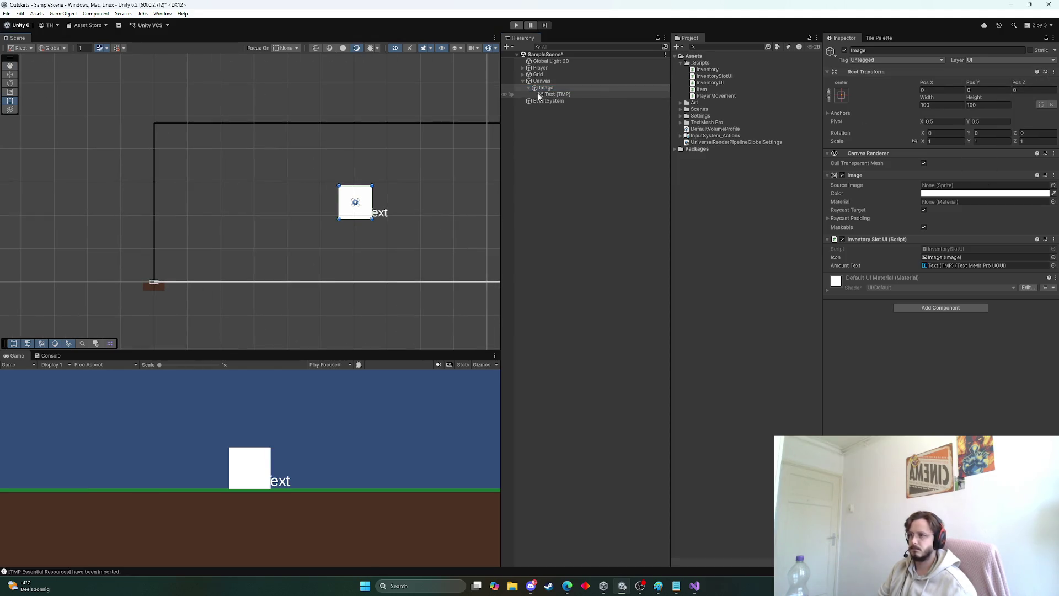
click(554, 94)
click(842, 95)
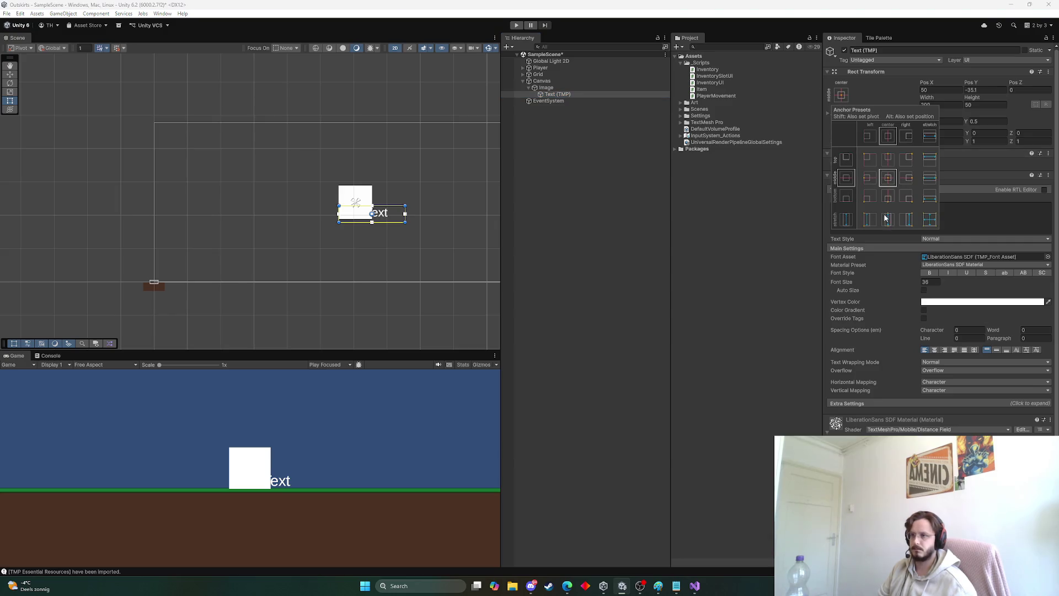
alt+click(887, 197)
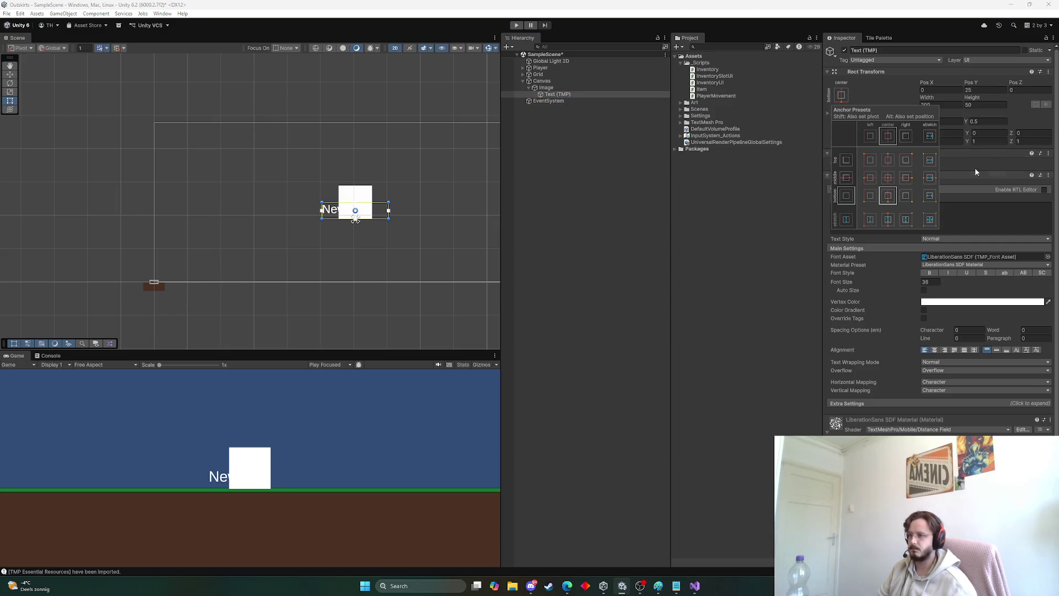
click(841, 95)
click(841, 95)
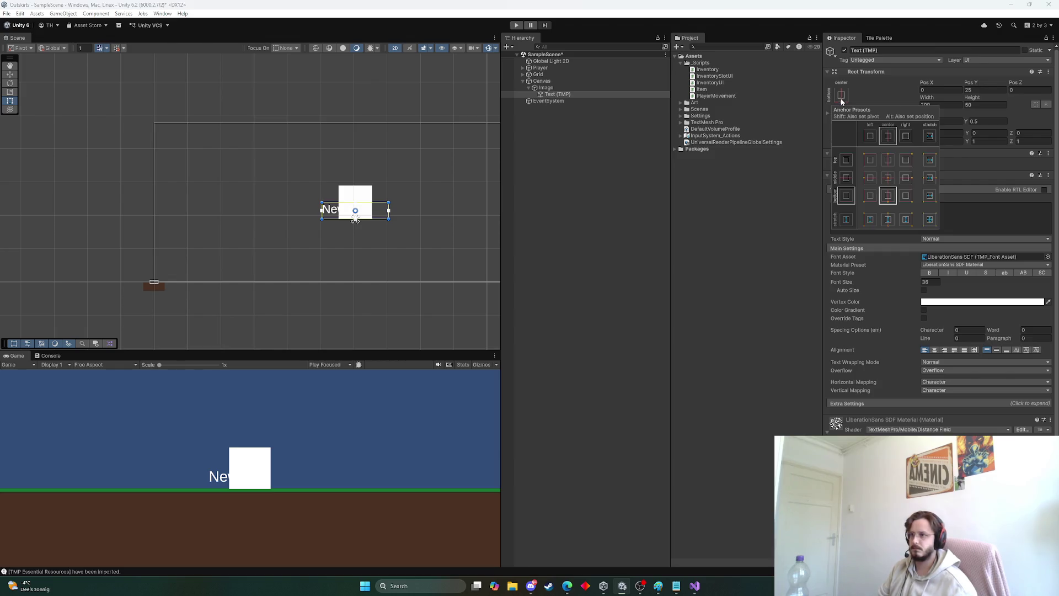
alt+click(929, 196)
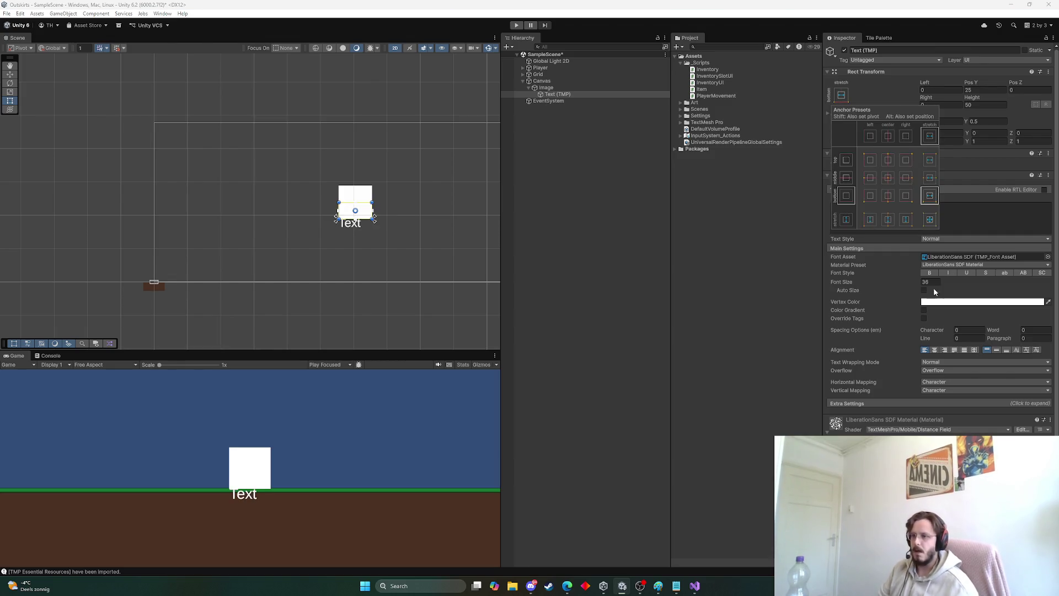
click(921, 292)
Step: Enable Auto Size and Outline on the Text (TMP)
click(924, 290)
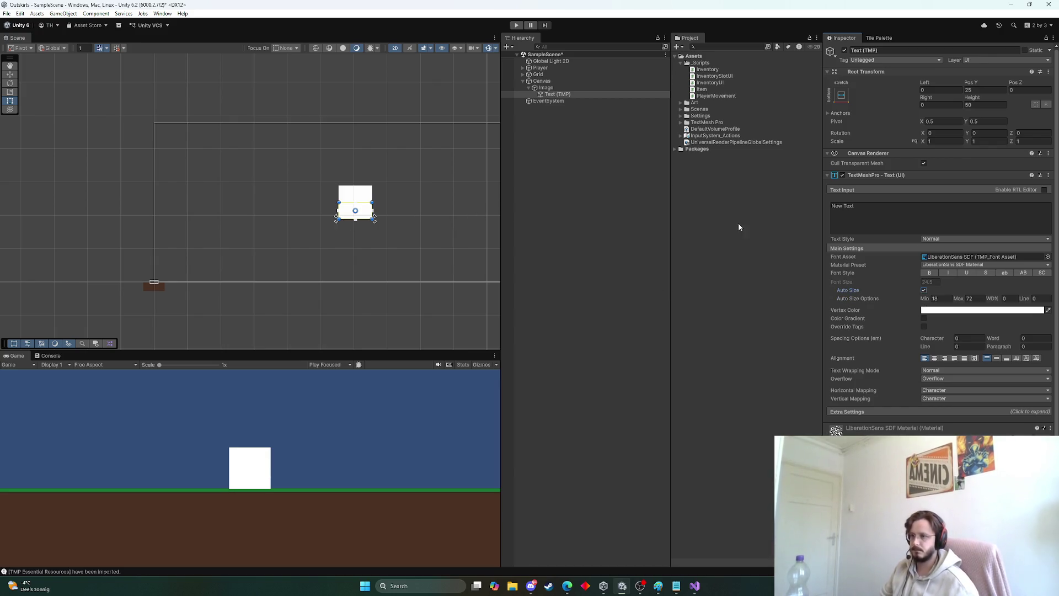
scroll(872, 314, down, 3)
click(840, 430)
scroll(366, 216, up, 2)
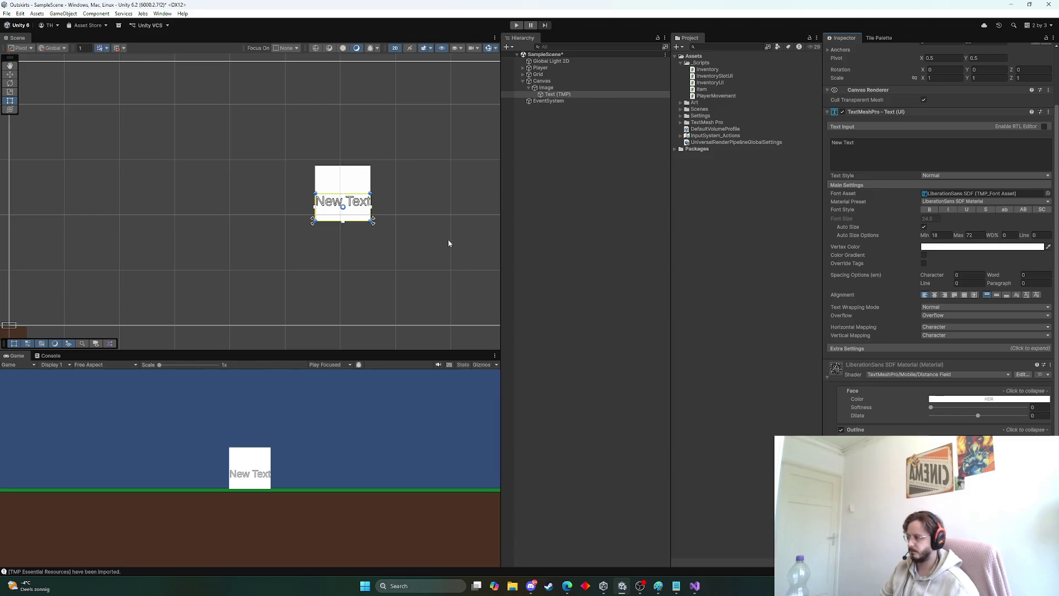
scroll(926, 249, up, 3)
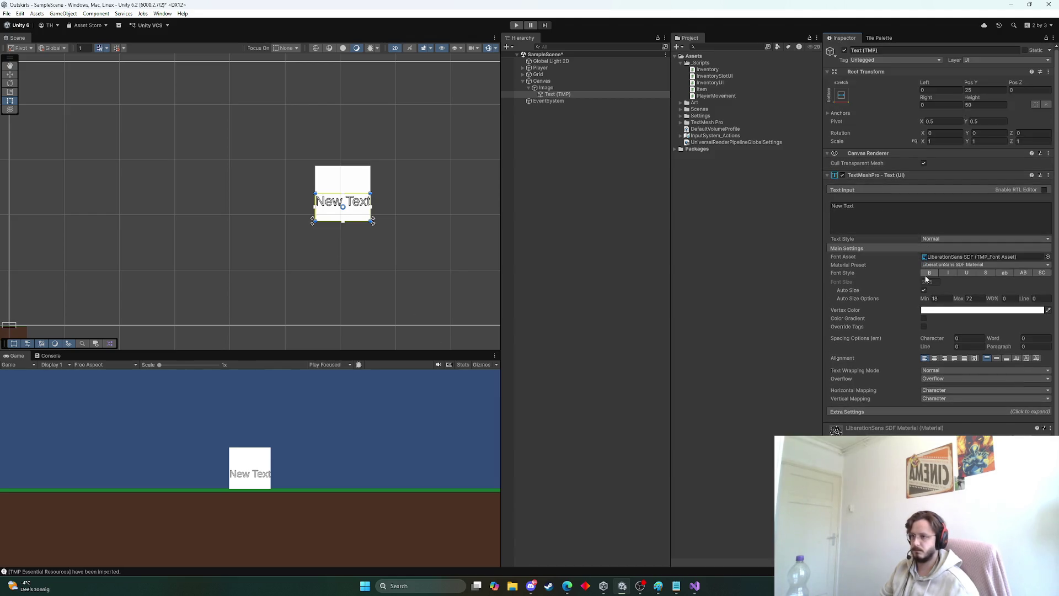
Step: Set the text alignment to justified horizontally and bottom vertically
click(944, 359)
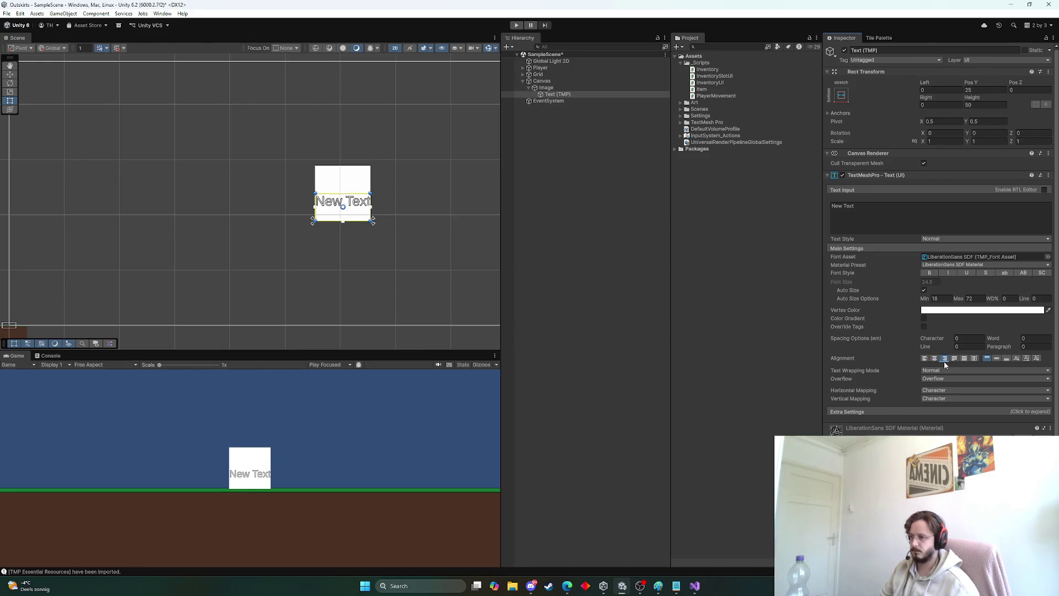
click(961, 360)
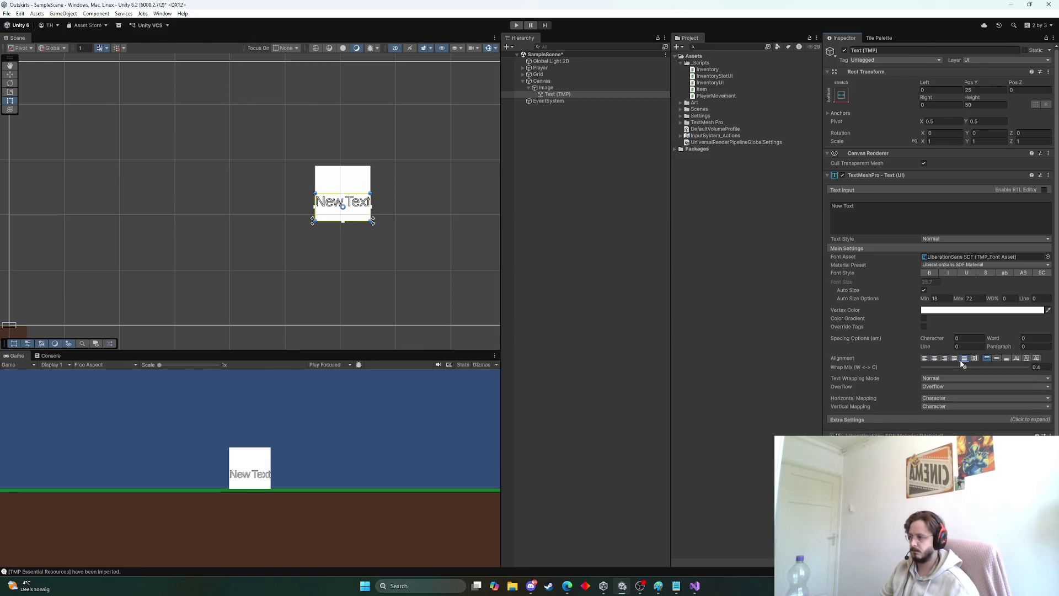
click(953, 359)
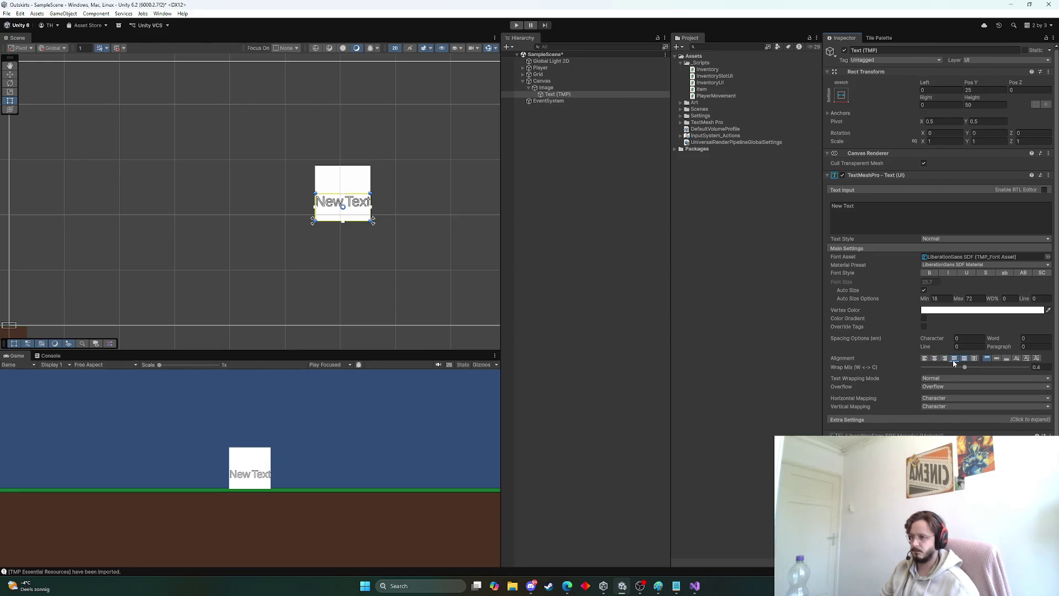
click(1006, 359)
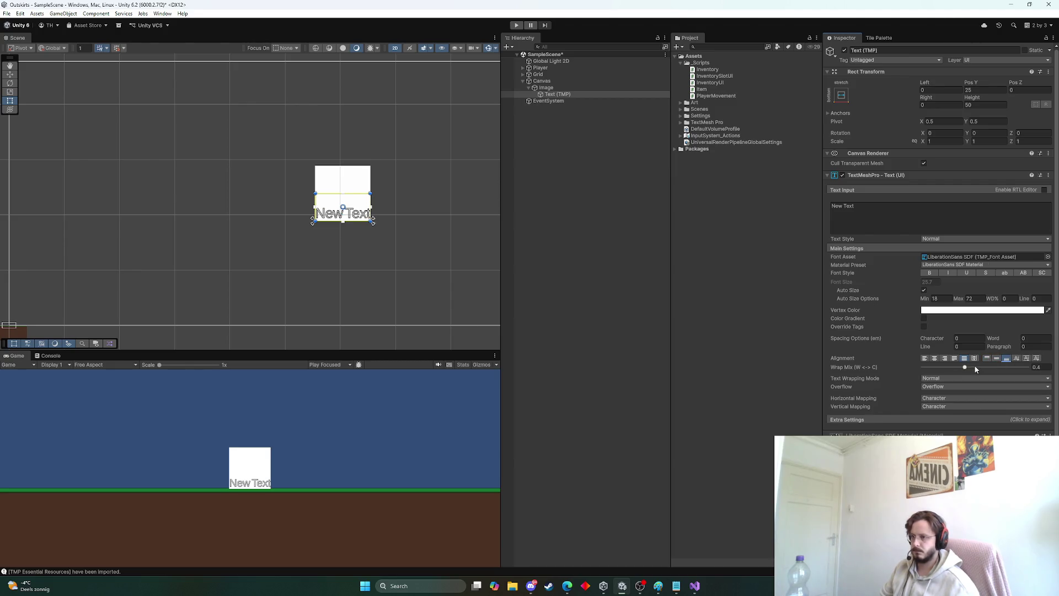
click(911, 210)
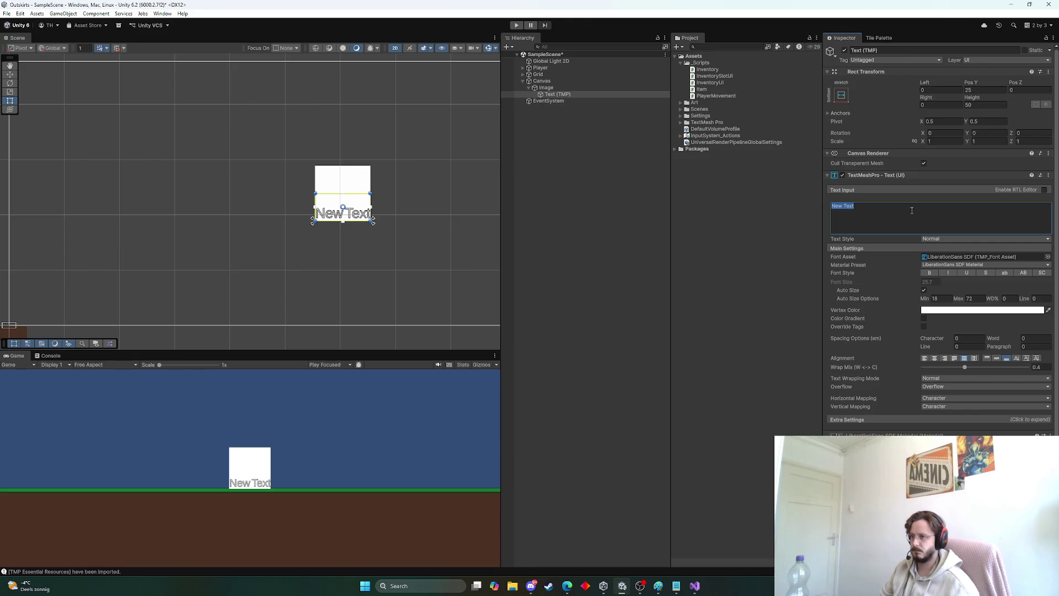
Step: Change the amount text to 100 and centre it horizontally
text(1000)
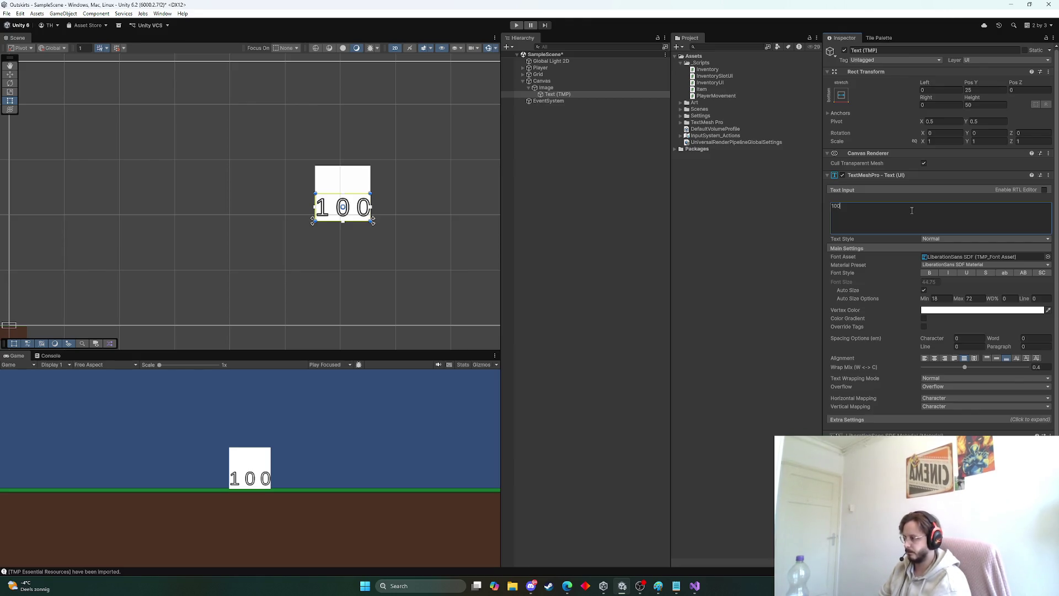
key(BackSpace)
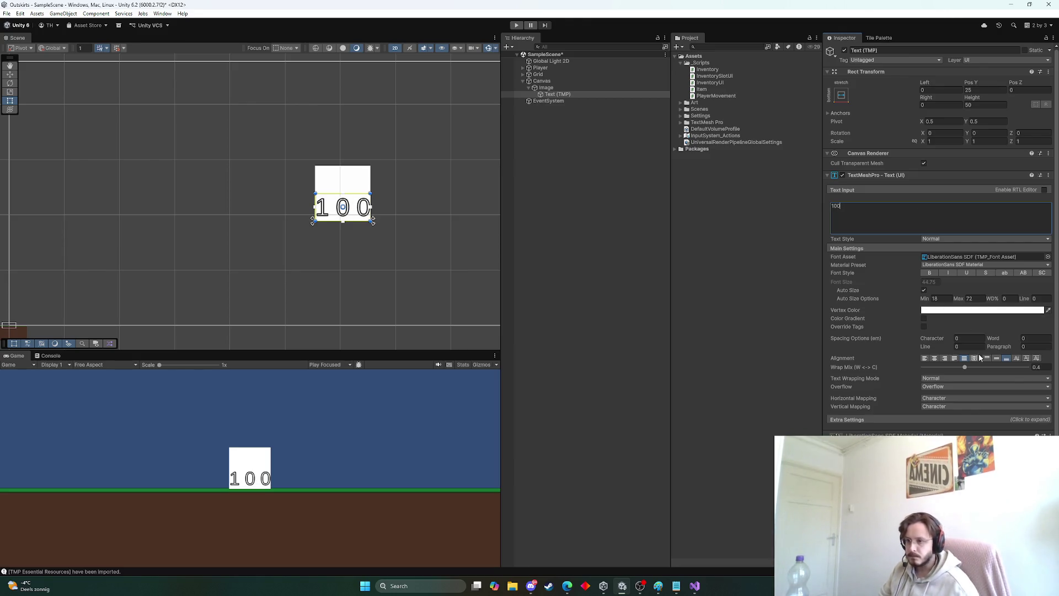
click(954, 358)
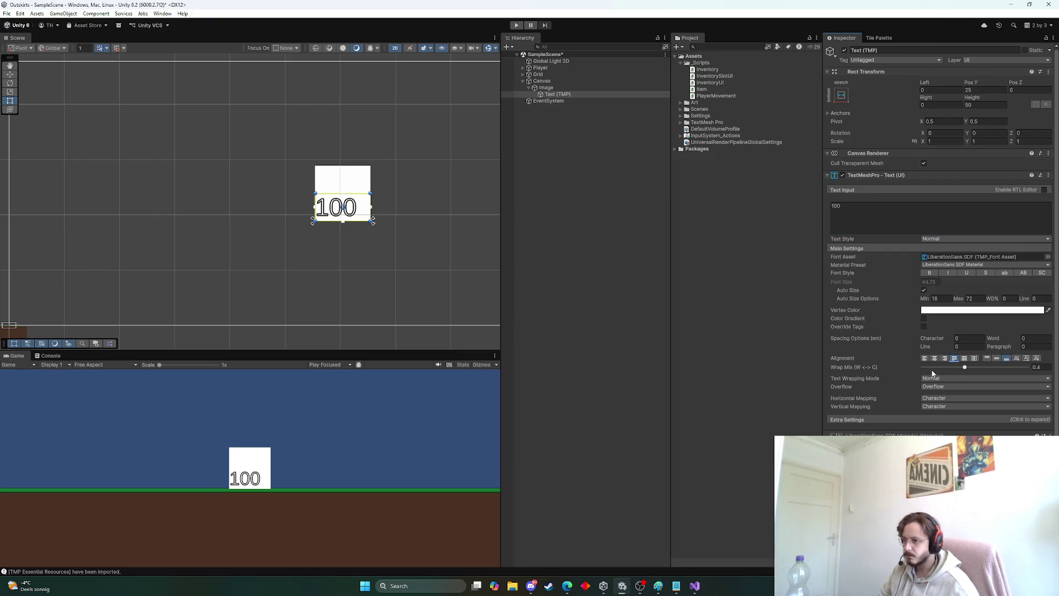
click(934, 358)
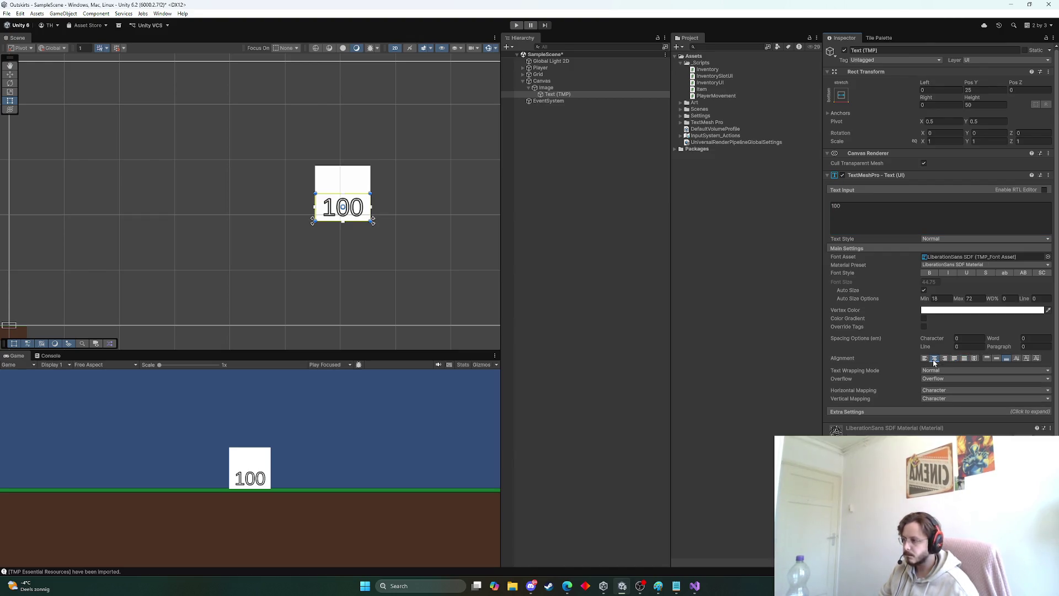
Step: Turn off Auto Size so the amount text uses a fixed font size of 36
click(900, 225)
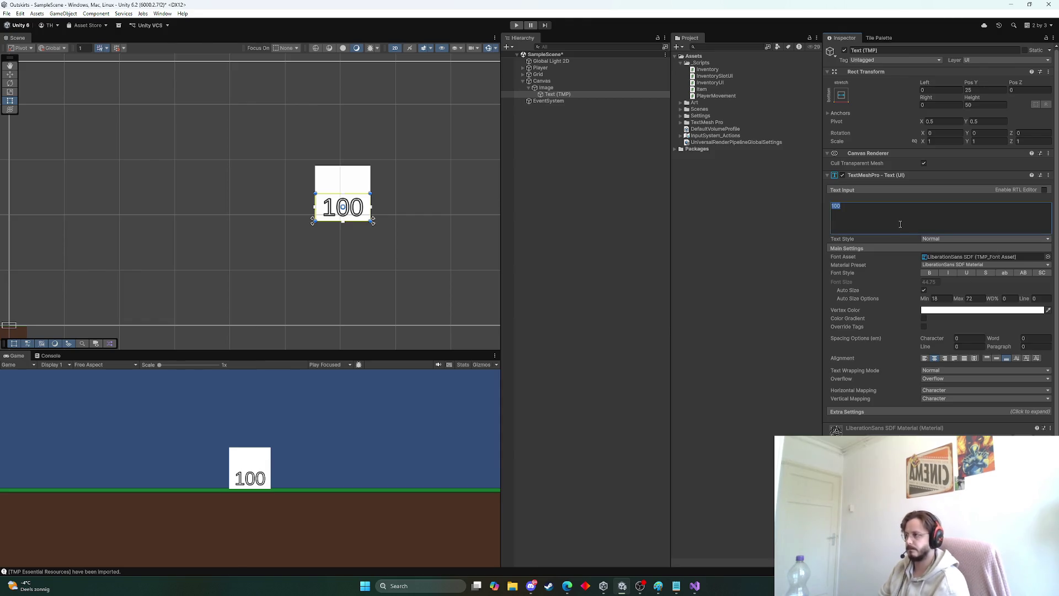
text(k)
key(BackSpace)
key(BackSpace)
key(BackSpace)
text(100m)
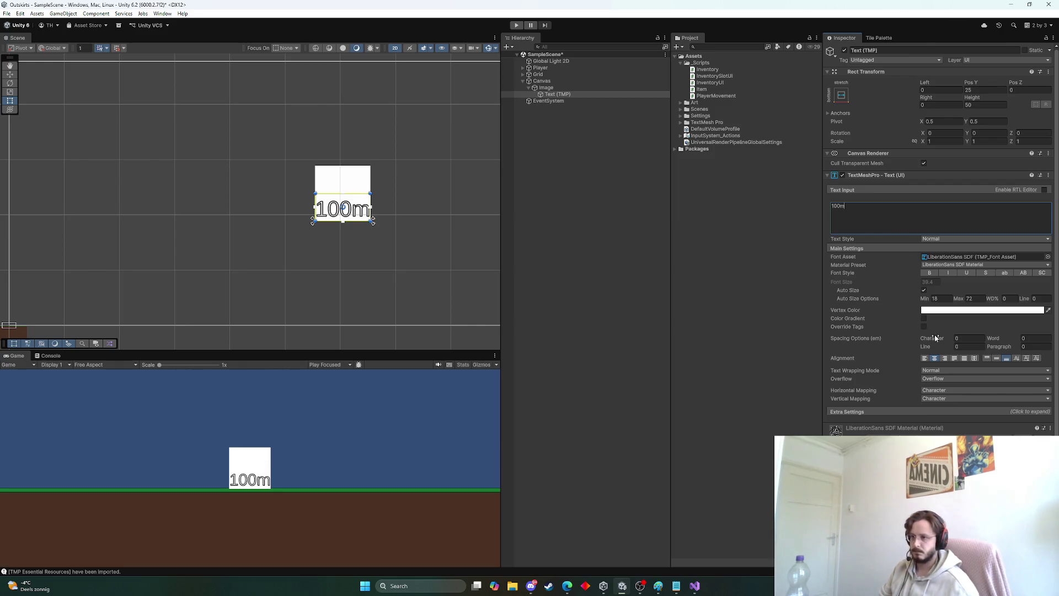
click(925, 292)
click(930, 282)
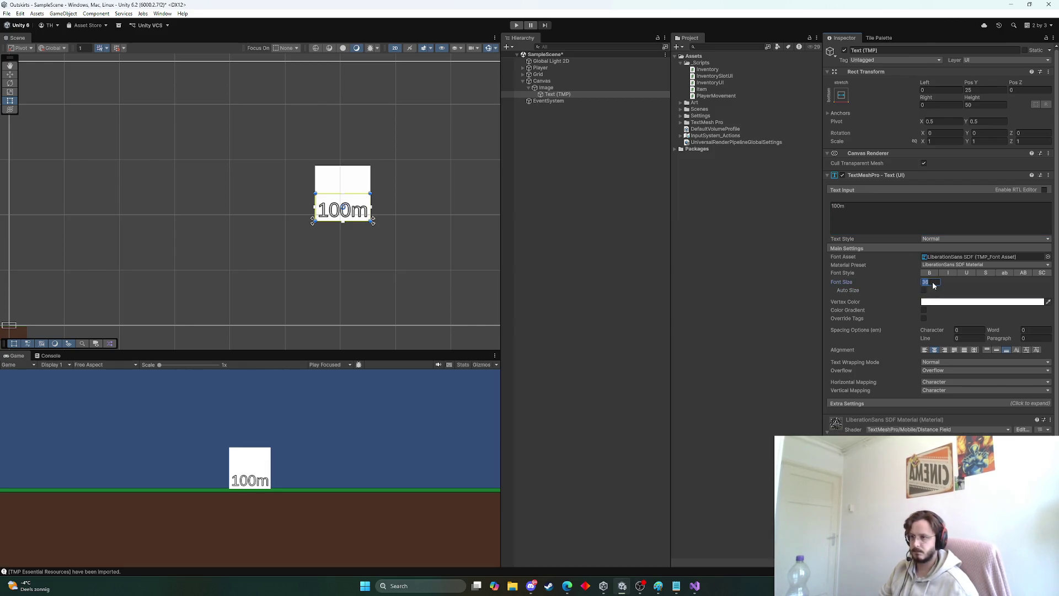
Step: Replace the amount text with '100k' after trying several suffix variants
double_click(880, 215)
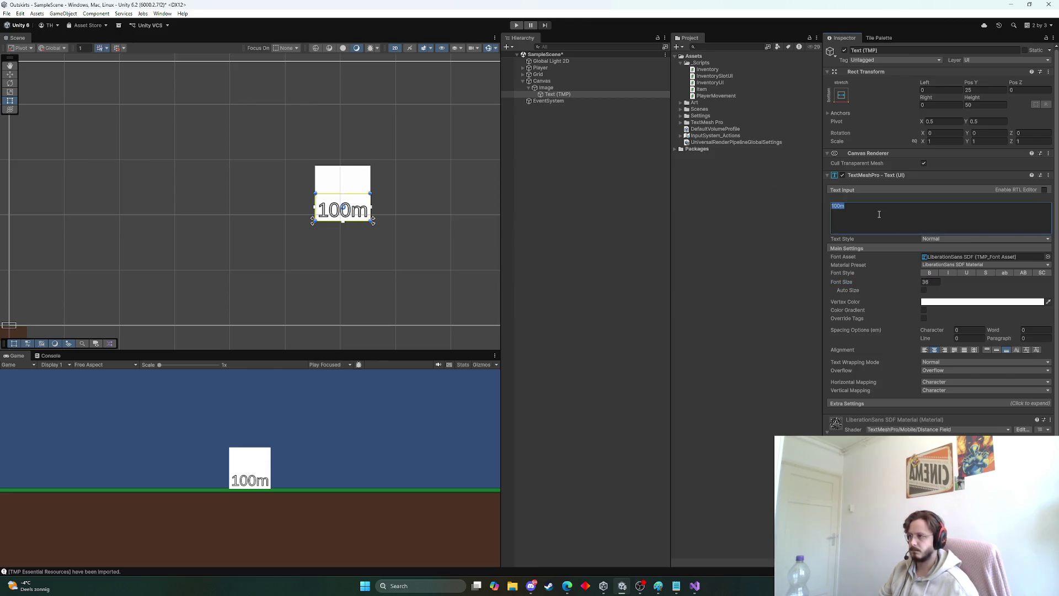
text(500m)
key(BackSpace)
key(BackSpace)
key(BackSpace)
text(100m)
key(BackSpace)
key(BackSpace)
key(BackSpace)
key(BackSpace)
text(500k)
key(BackSpace)
key(BackSpace)
key(BackSpace)
text(100b)
key(BackSpace)
key(BackSpace)
text(B)
key(BackSpace)
text(0B)
key(BackSpace)
text(b)
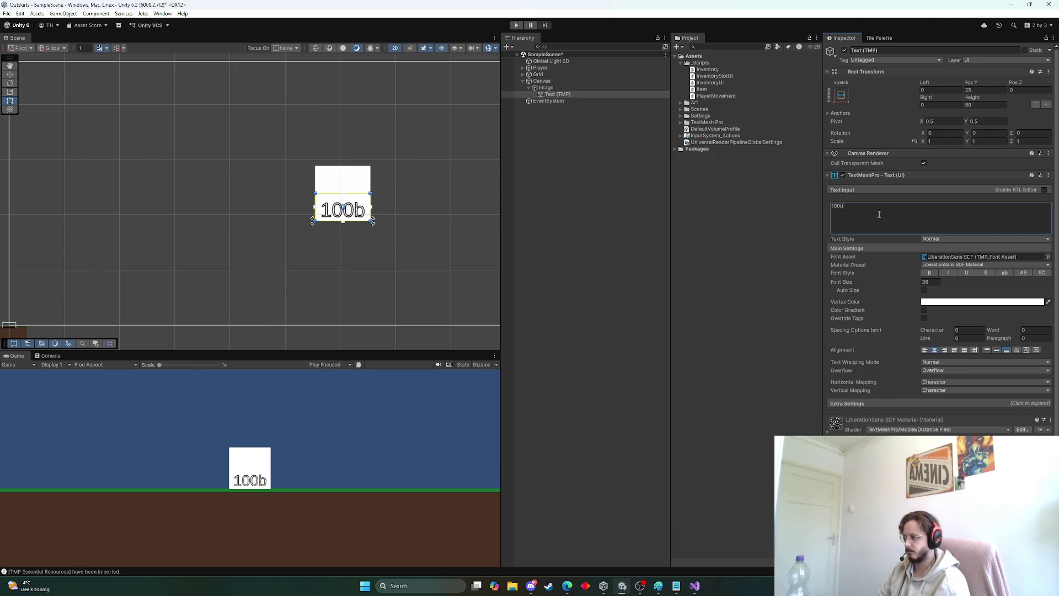
key(BackSpace)
text(k)
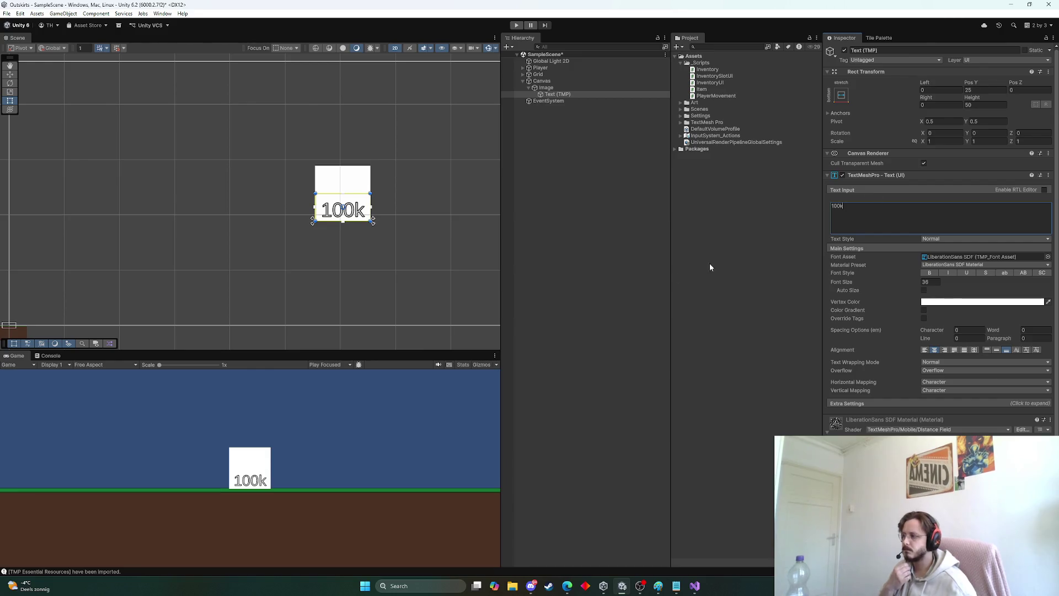
Step: Rename the Image object to InventorySlot with F2
click(558, 90)
key(F2)
text(InventorySlot)
key(Return)
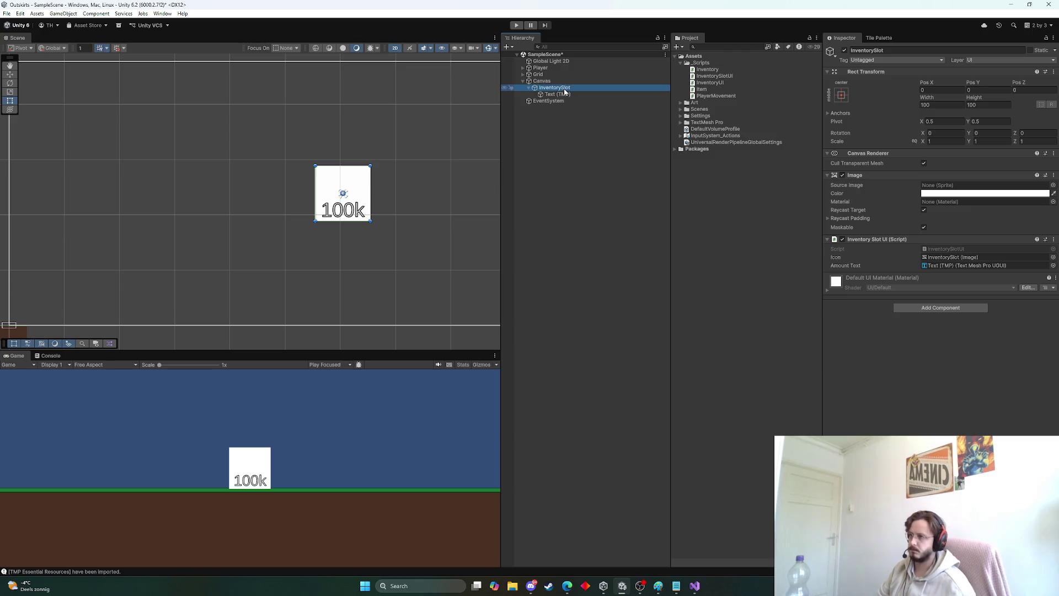
Step: Create a new folder named Prefabs in Assets
right_click(706, 215)
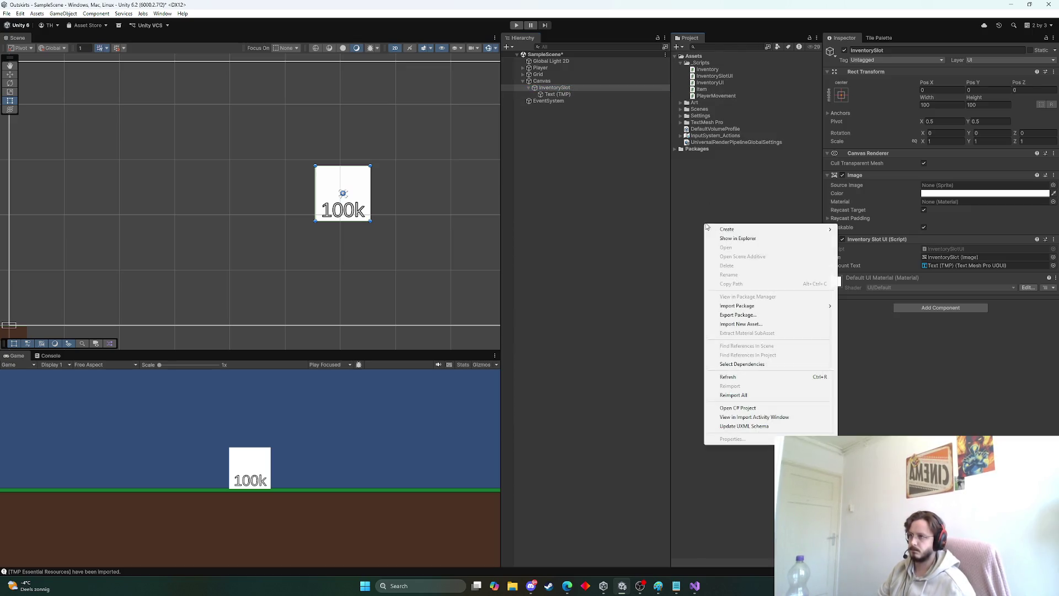
mouse_move(757, 230)
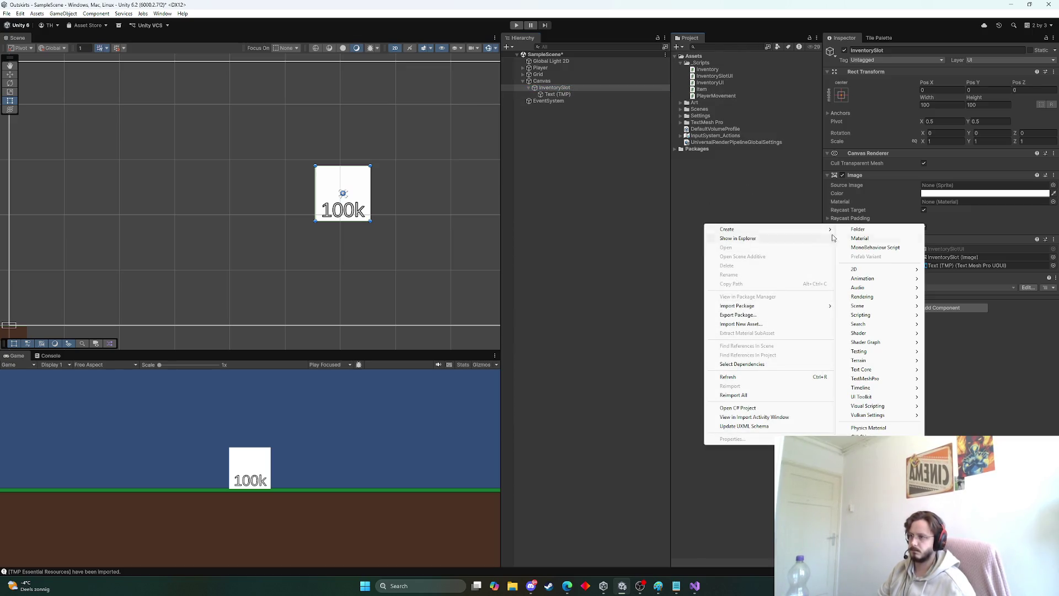
click(872, 231)
text(Prefabs)
key(Return)
Step: Drag InventorySlot into Prefabs as a prefab and delete its scene instance
click(554, 87)
scroll(322, 250, down, 3)
mouse_move(569, 88)
mouse_down()
mouse_move(722, 111)
mouse_move(700, 110)
mouse_up()
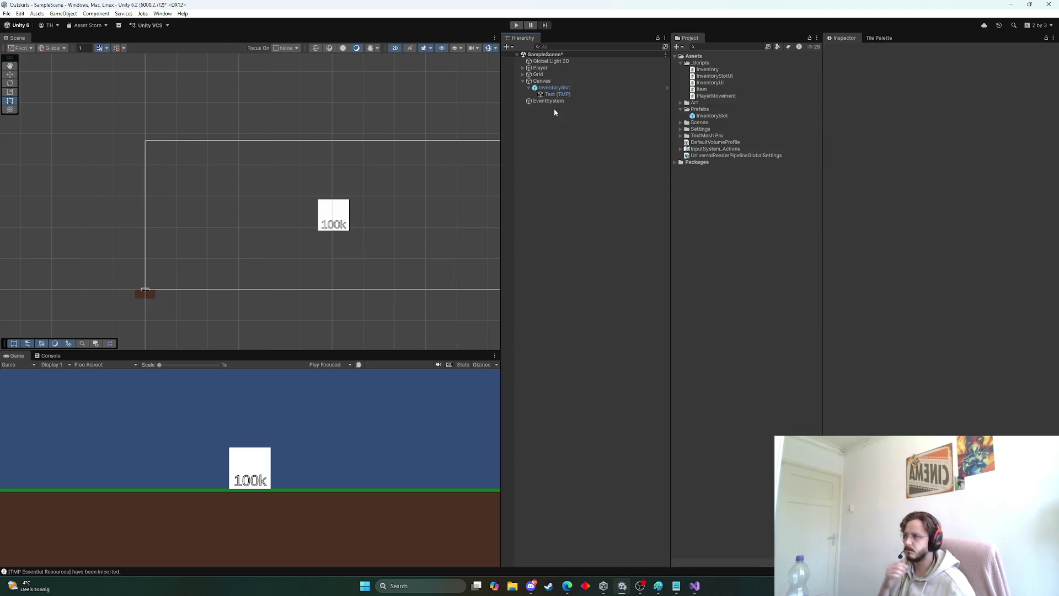
click(556, 88)
key(Delete)
click(541, 81)
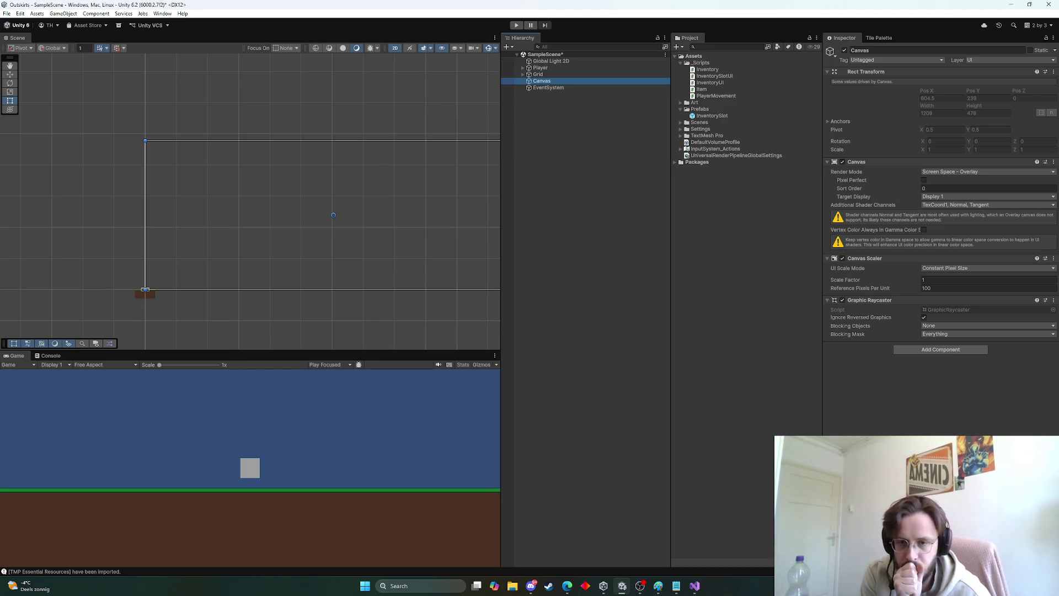
click(563, 156)
Step: Create an empty GameObject named Inventory and reset its Transform to the origin
right_click(571, 141)
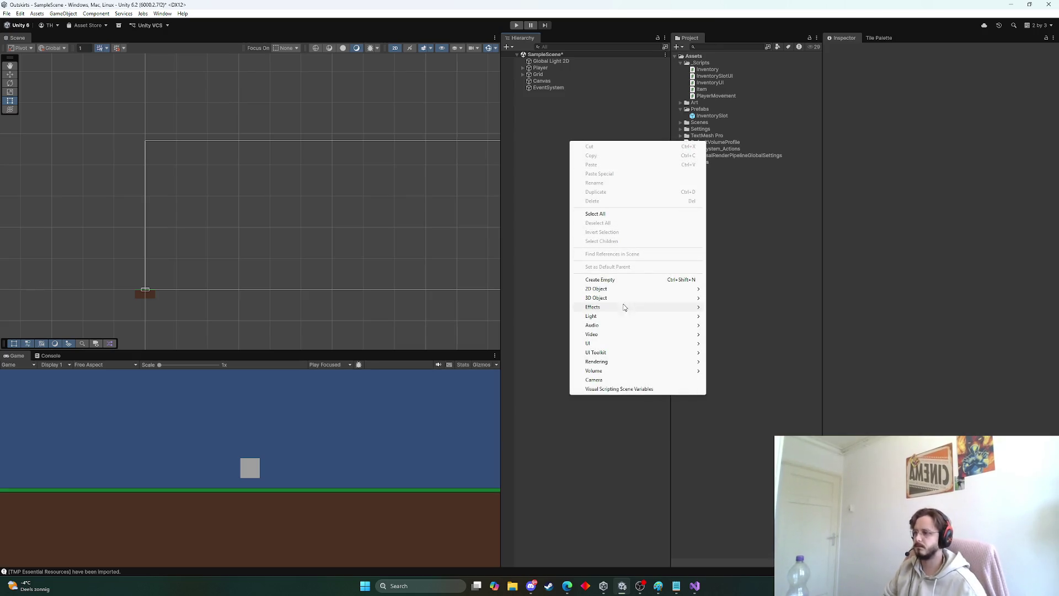
click(616, 279)
text(Inventory)
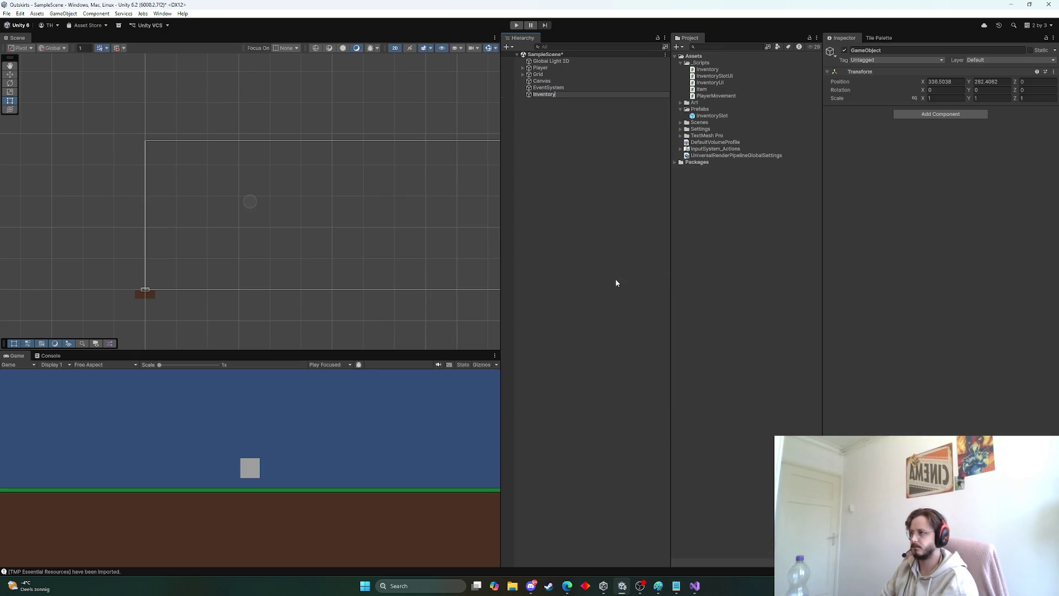
key(Return)
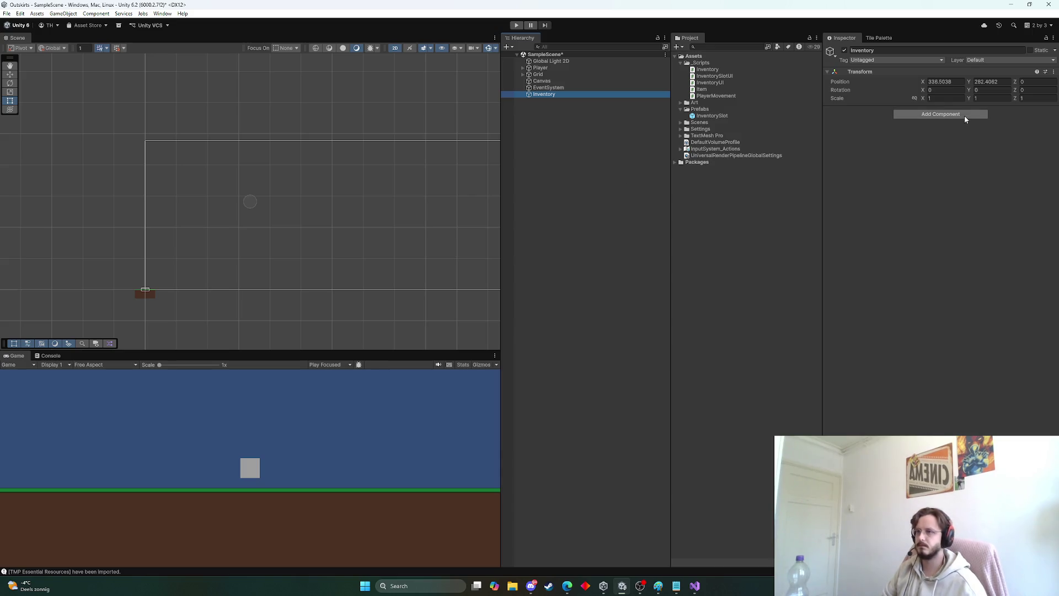
click(1043, 72)
click(1053, 72)
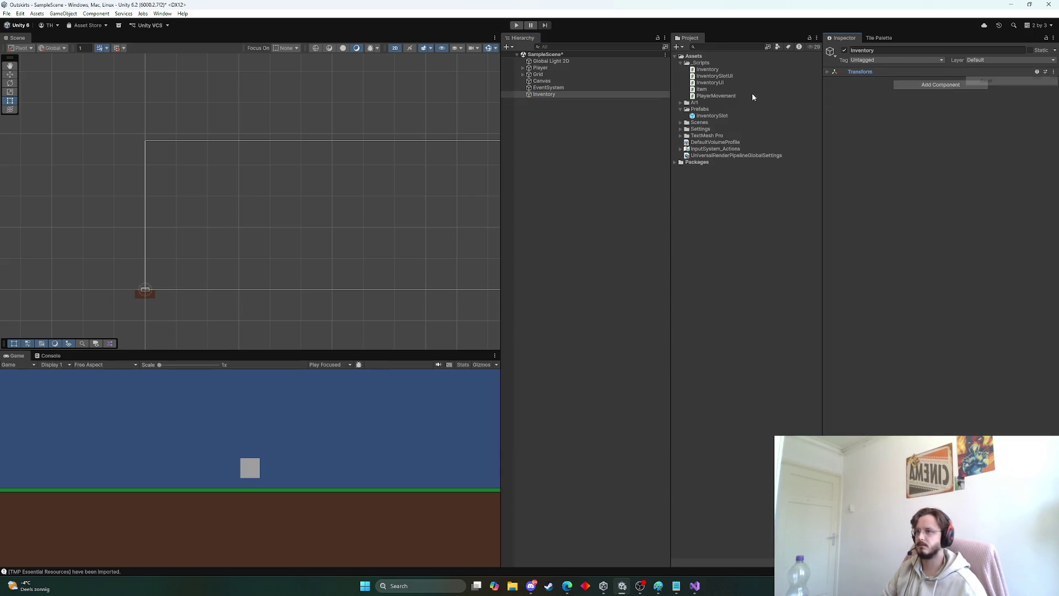
click(828, 72)
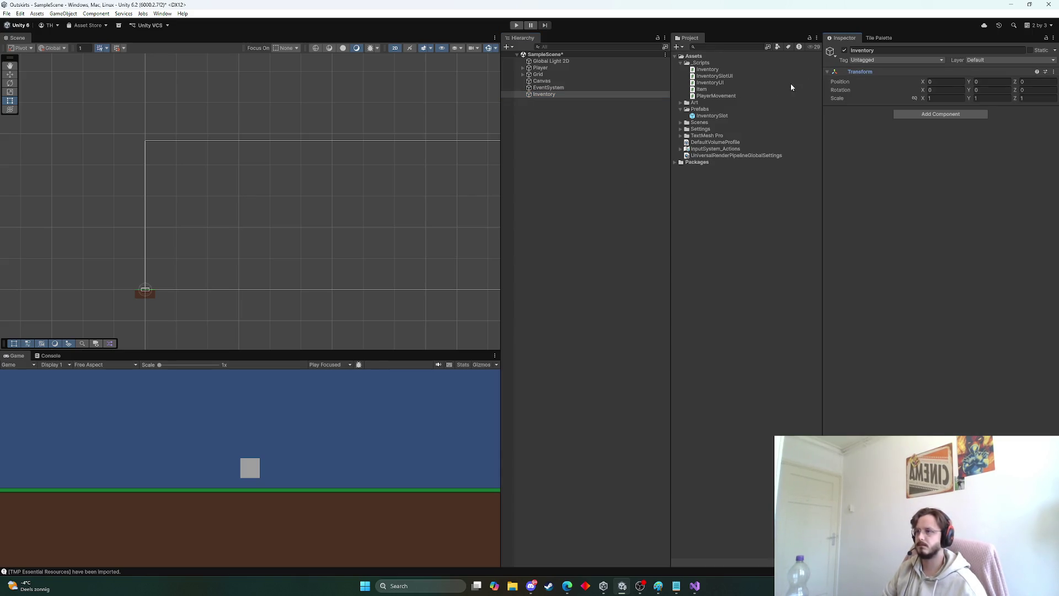
Step: Attach the Inventory script component to the Inventory object
click(938, 114)
text(Inven)
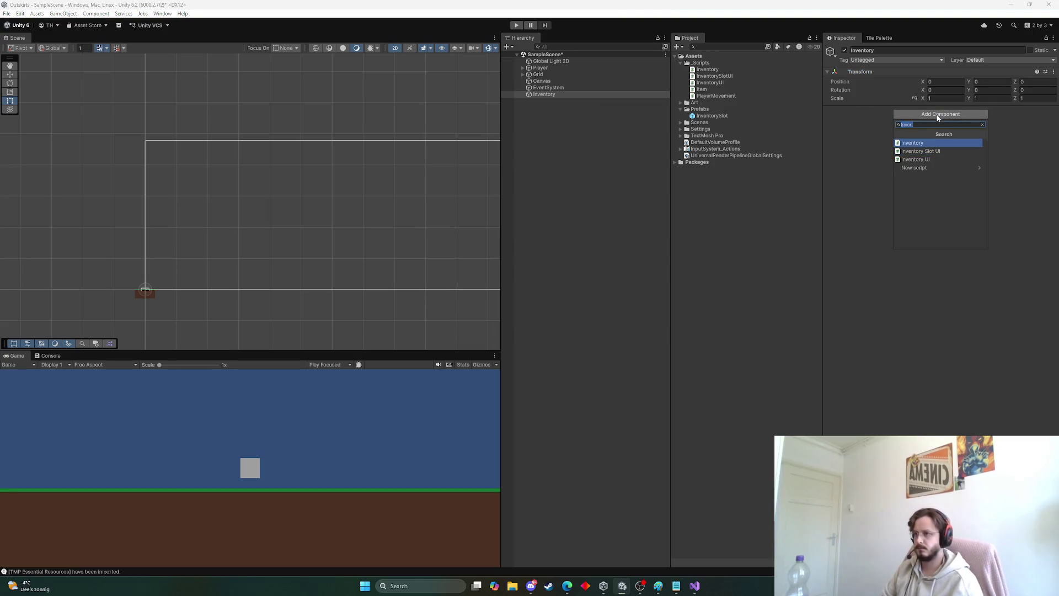
key(Return)
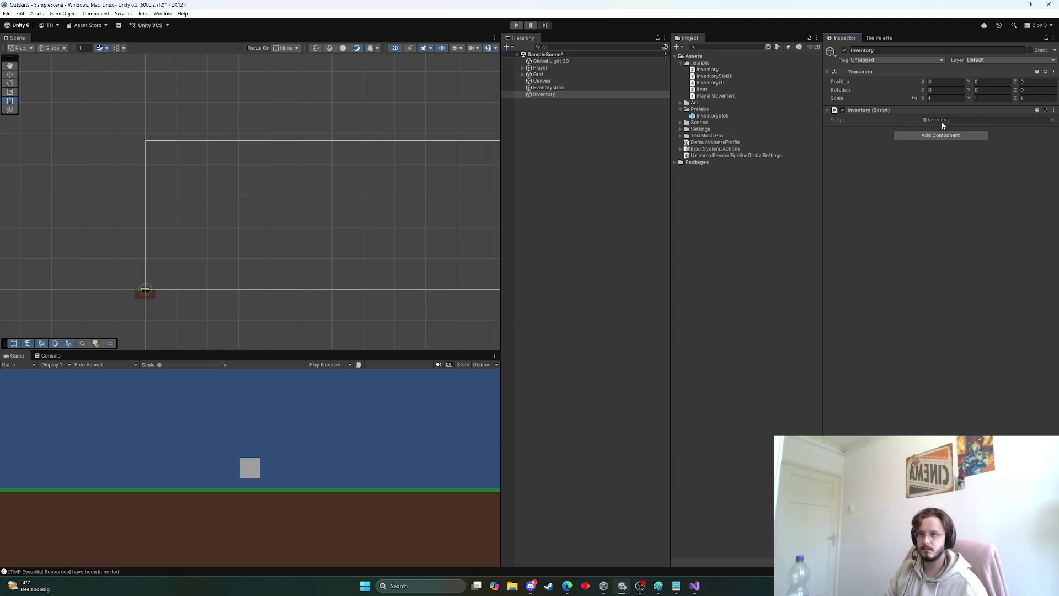
click(546, 82)
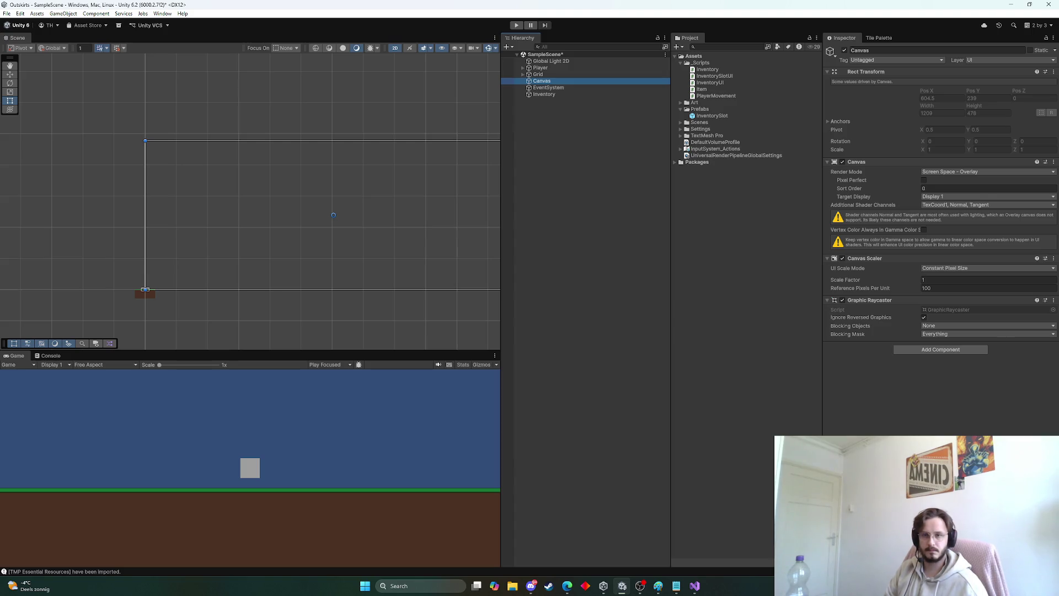
Step: Frame the whole Canvas in the Scene view and bring up the Canvas's Hierarchy context menu
key(alt+Tab)
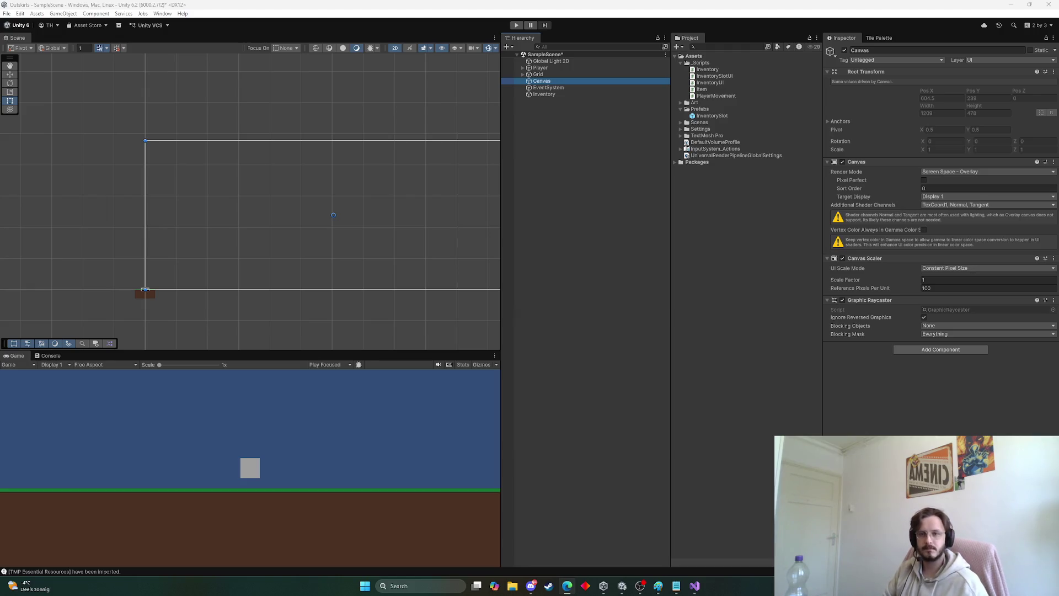
scroll(362, 194, down, 3)
mouse_move(362, 194)
mouse_down()
mouse_move(289, 200)
mouse_move(391, 178)
mouse_up()
right_click(545, 82)
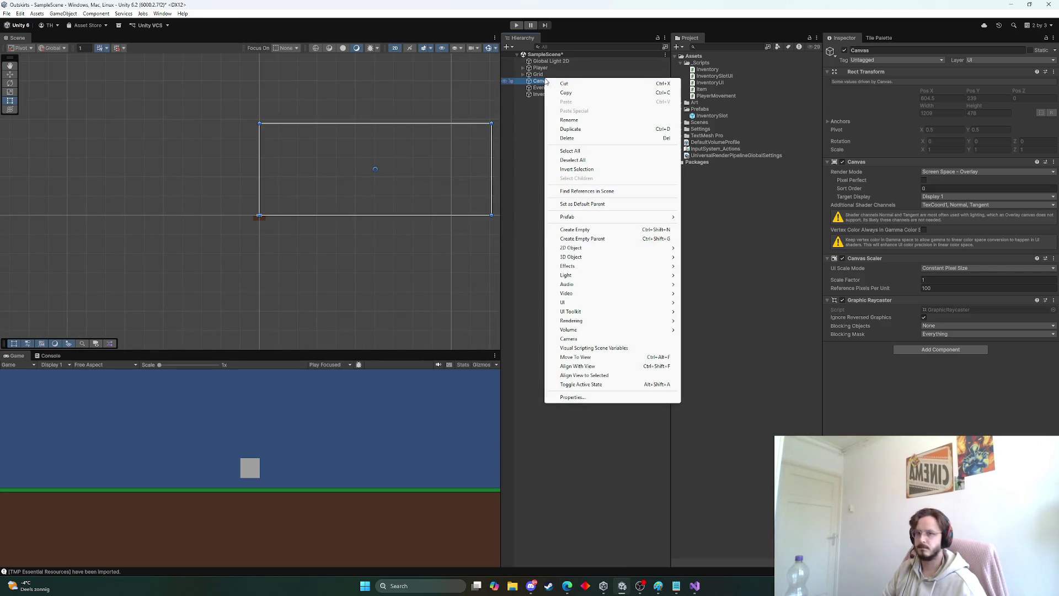